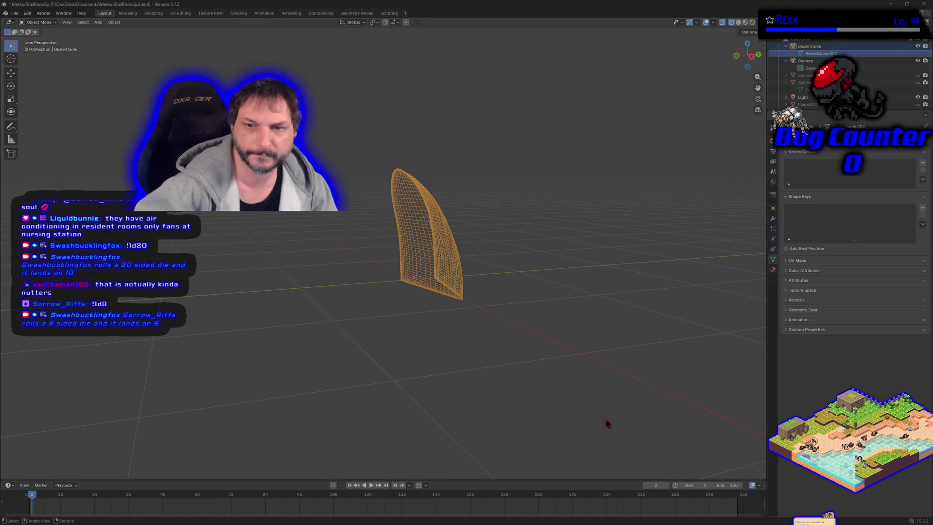
Orbit around the blade curve and switch Blender to the UV Editing workspace
mouse_move(610, 341)
mouse_down()
mouse_move(549, 337)
mouse_move(687, 348)
mouse_move(658, 348)
mouse_up()
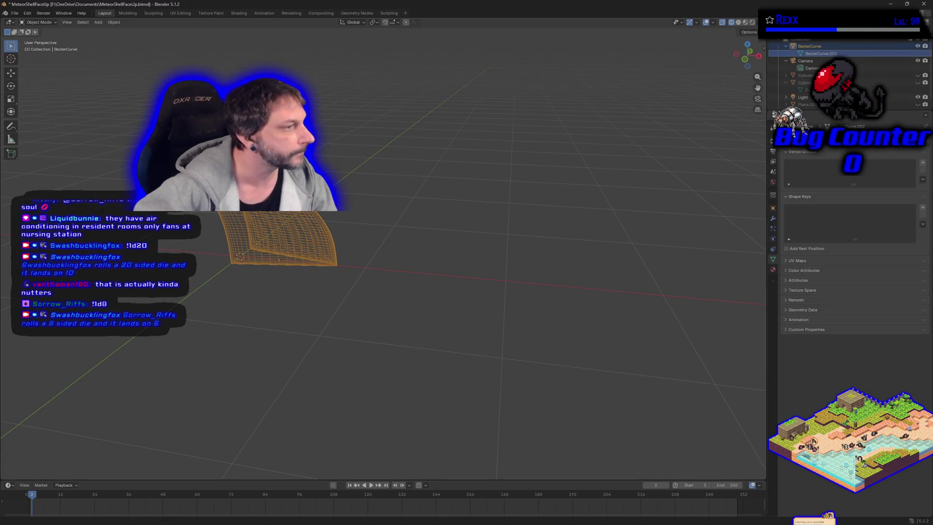
drag(260, 266, 266, 274)
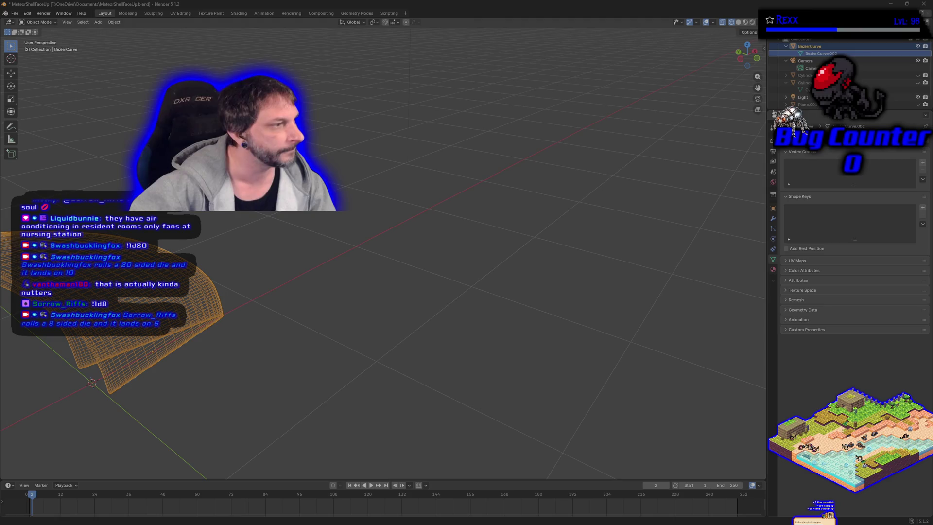
drag(388, 291, 316, 272)
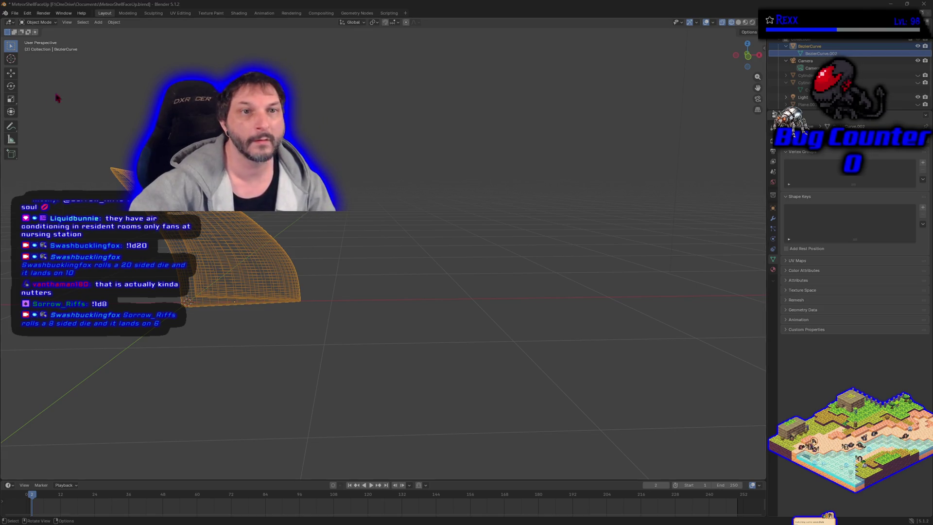
click(180, 13)
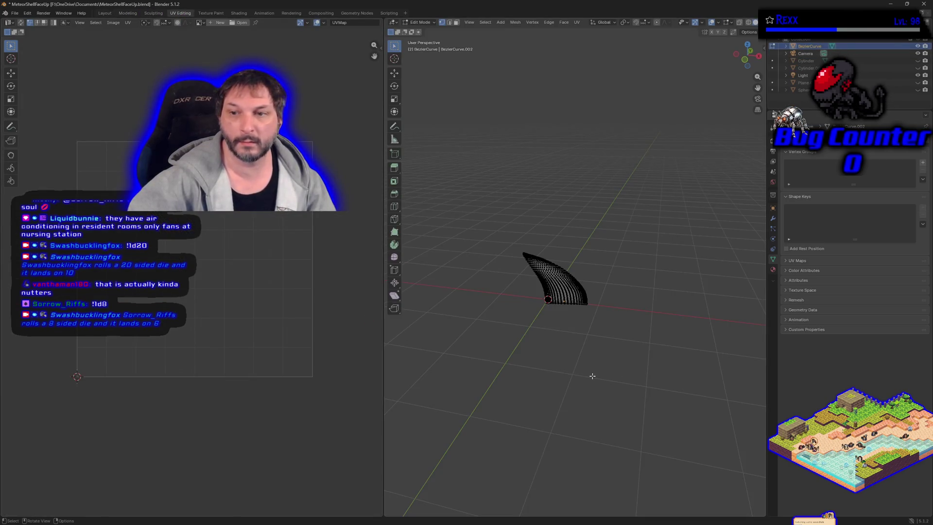
Box-select the entire BezierCurve.003 blade mesh so its UVs fill the UV editor
mouse_move(655, 357)
mouse_down()
mouse_move(577, 306)
mouse_move(500, 230)
mouse_up()
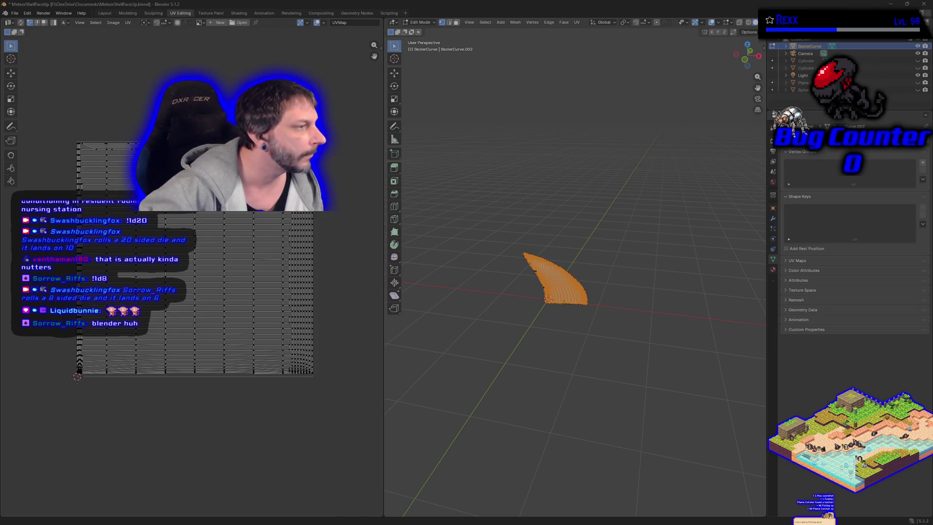
Save MeteorShellFaceUp.blend and minimize Blender to bring Unreal Engine forward
click(12, 14)
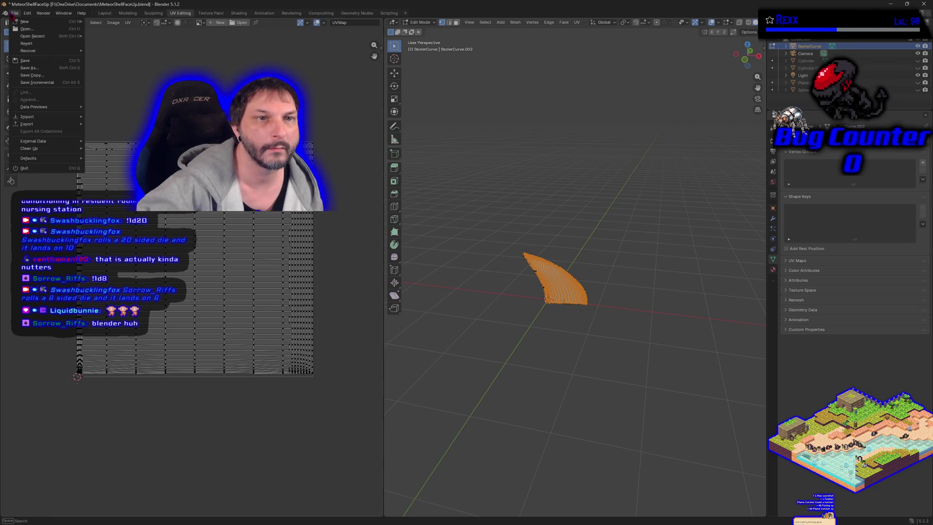
click(42, 62)
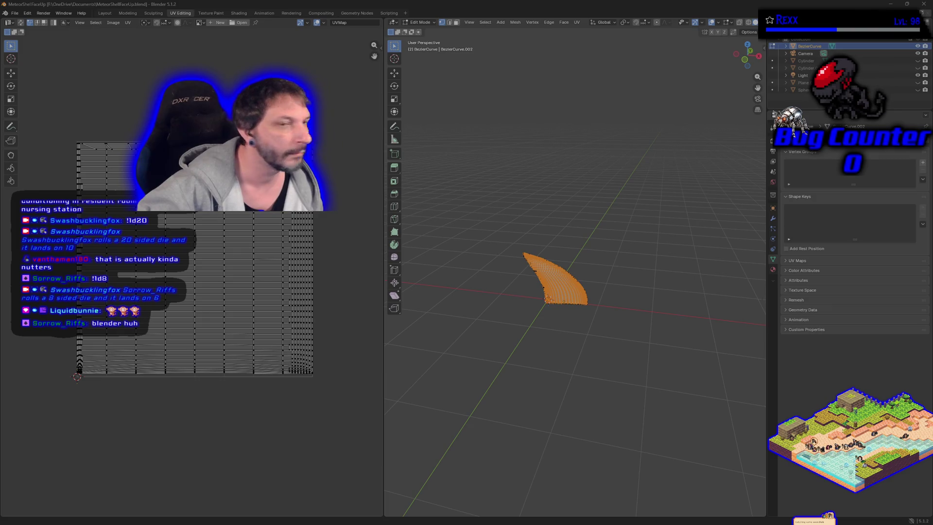
click(890, 4)
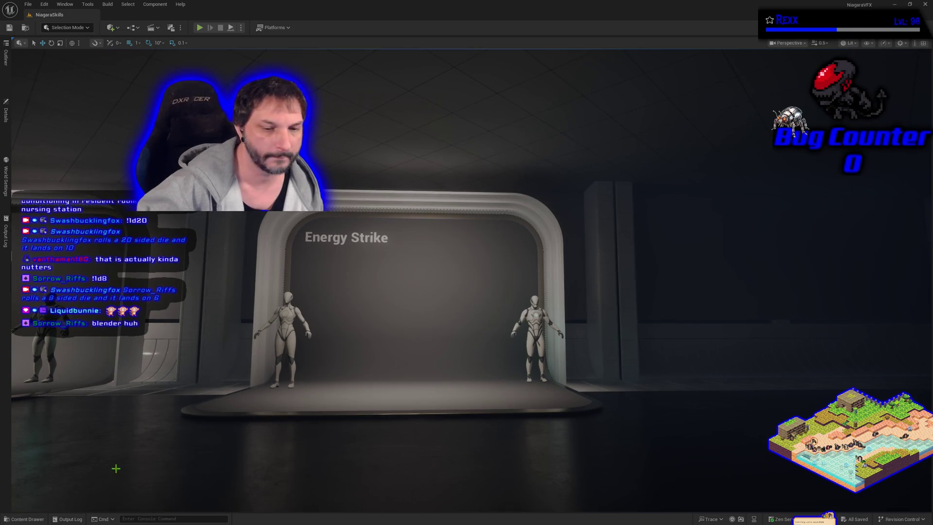
Start importing SM_BladeSlash.fbx into the Meshes folder via the Content Drawer
click(25, 519)
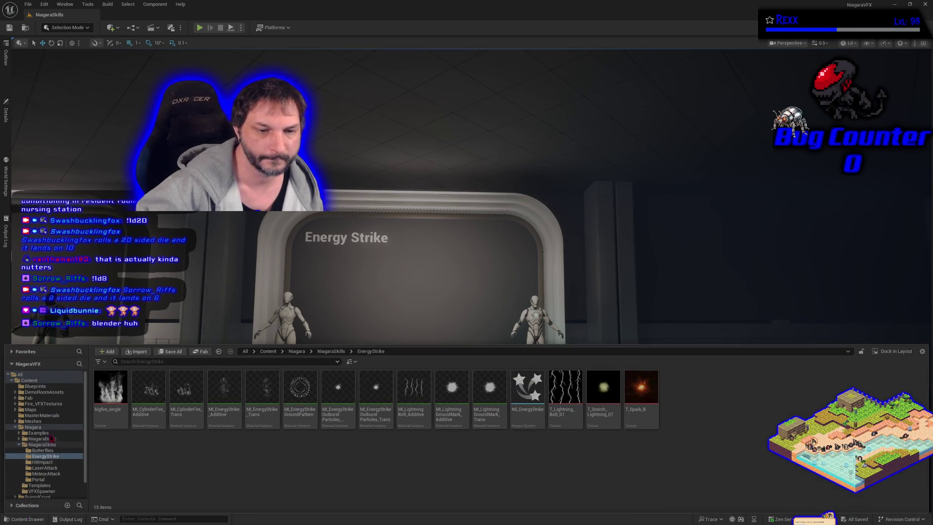
click(33, 421)
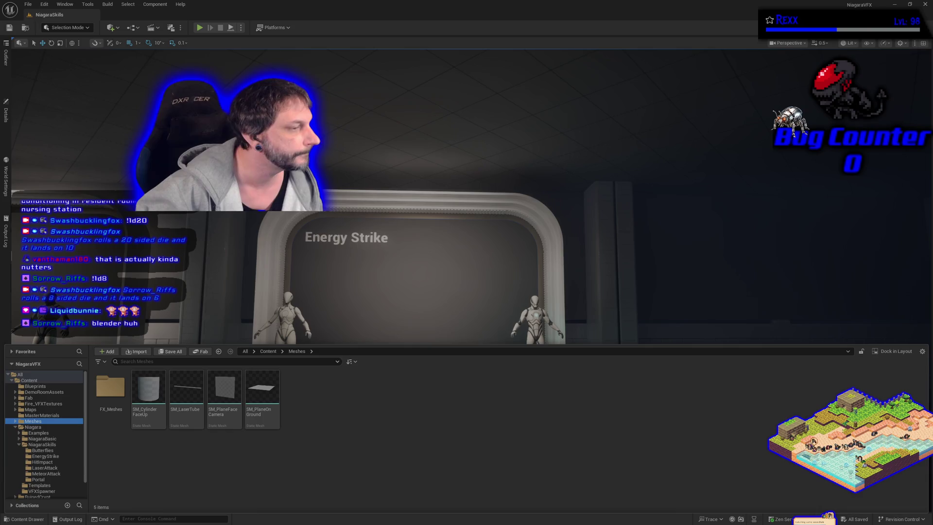
click(137, 353)
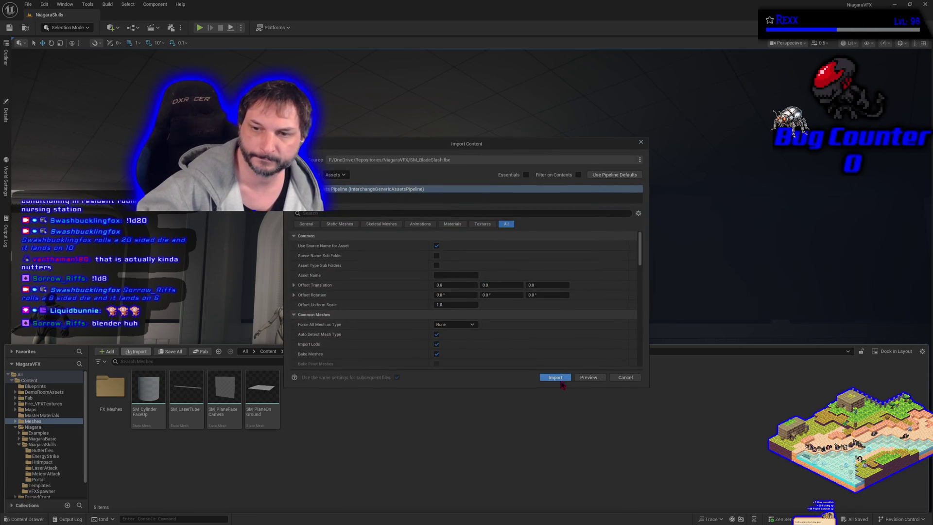
Import SM_BladeSlash.fbx and open SM_BladeSlash in the static mesh editor
click(554, 377)
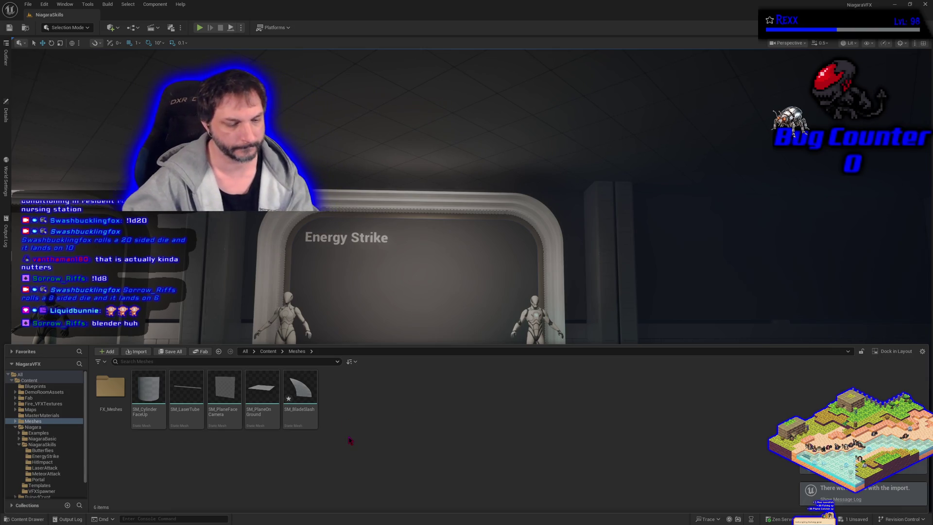
double_click(309, 400)
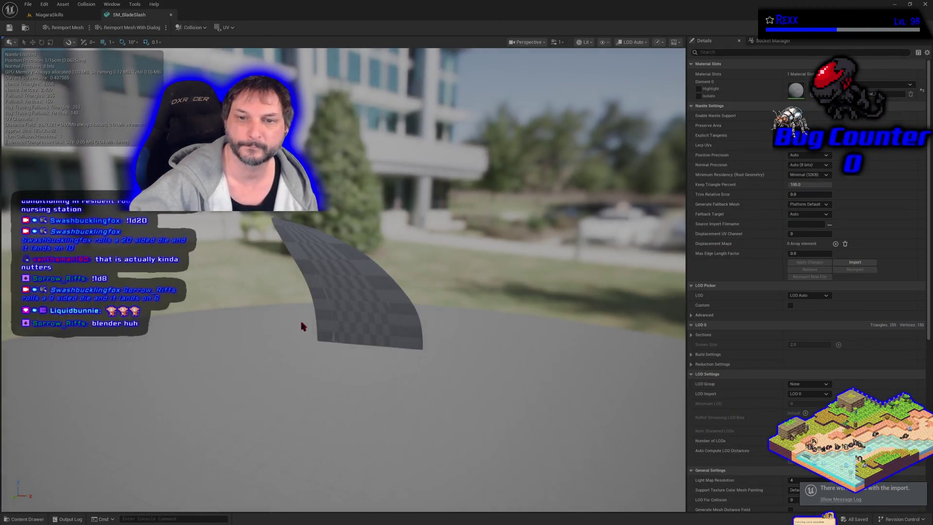
mouse_move(445, 338)
mouse_down()
mouse_move(641, 335)
mouse_move(473, 332)
mouse_up()
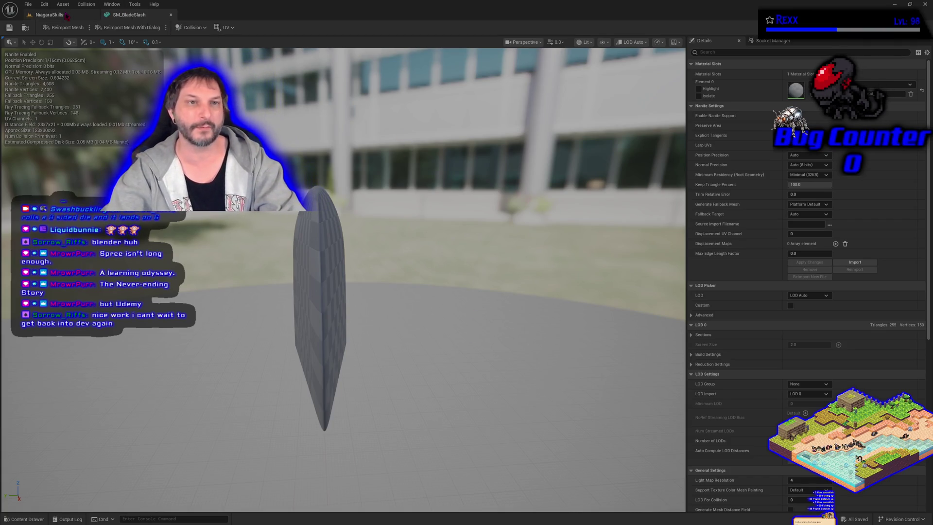
click(49, 14)
Fly the camera down the showcase corridor past the blue portal to the Hit Impact stage
scroll(501, 342, up, 4)
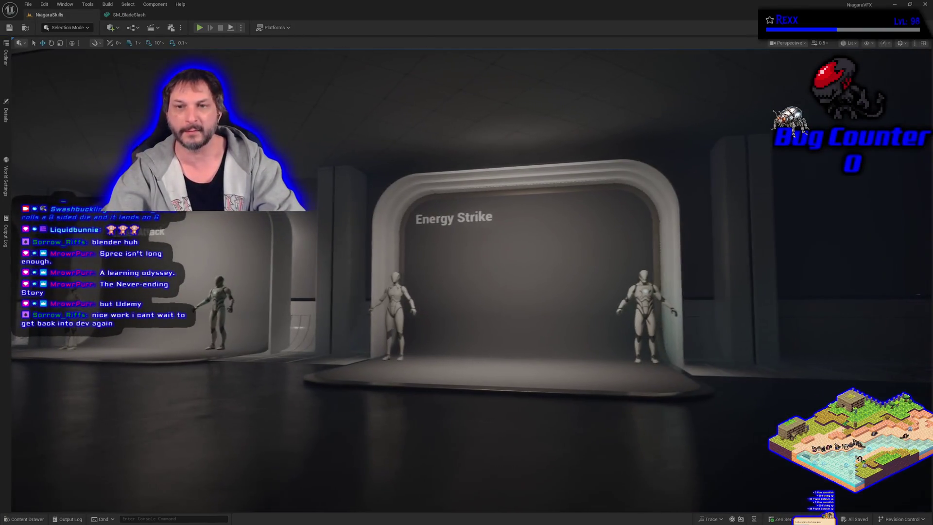
key(s)
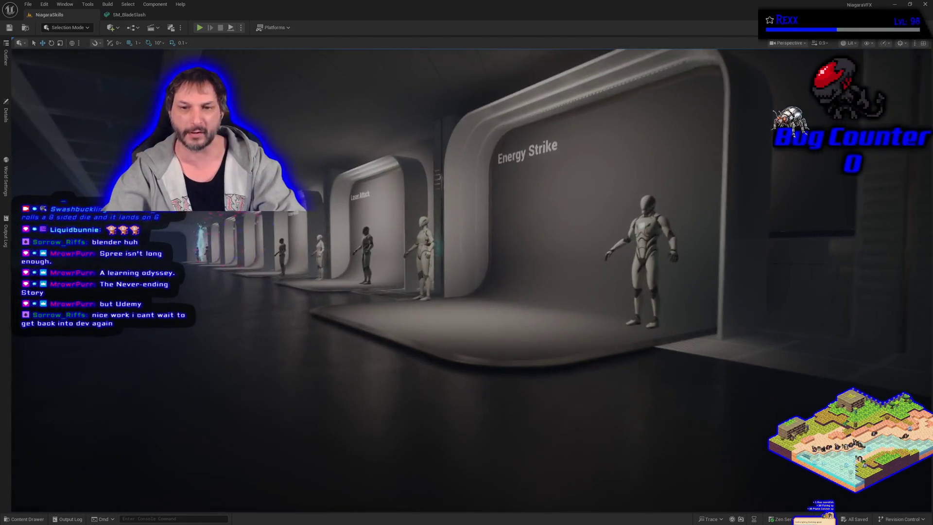
key(w)
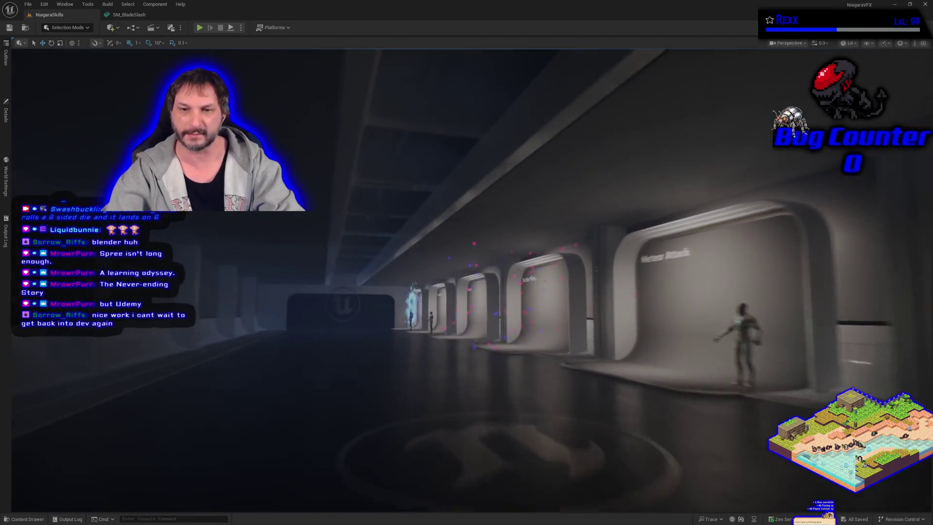
scroll(471, 281, up, 2)
key(w)
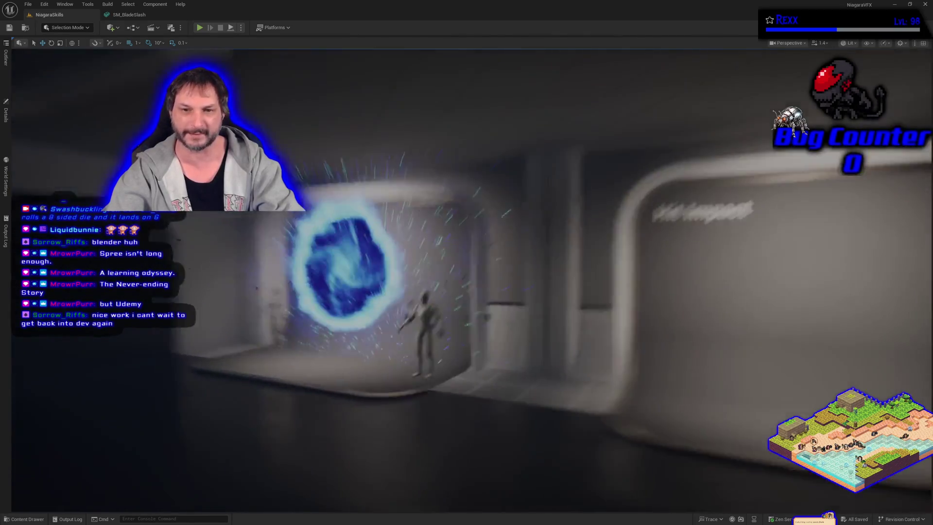
scroll(471, 280, down, 3)
key(w)
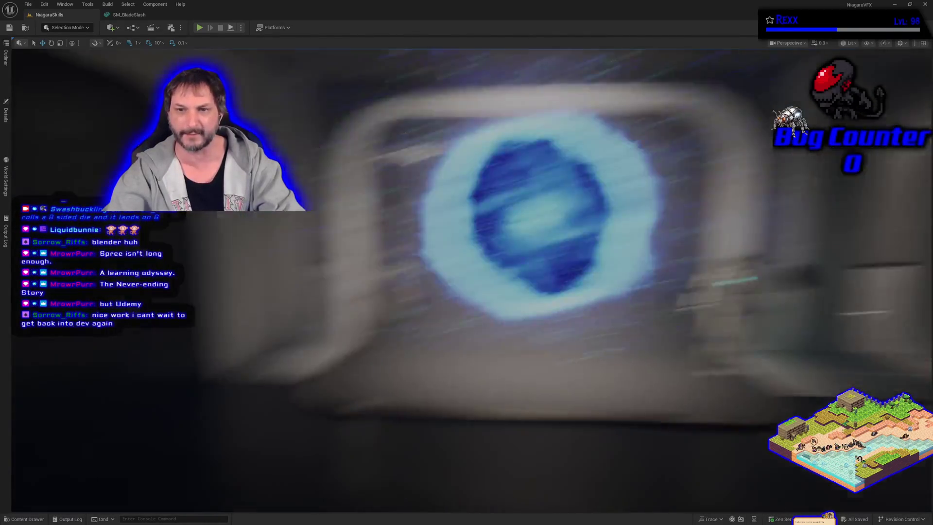
key(s)
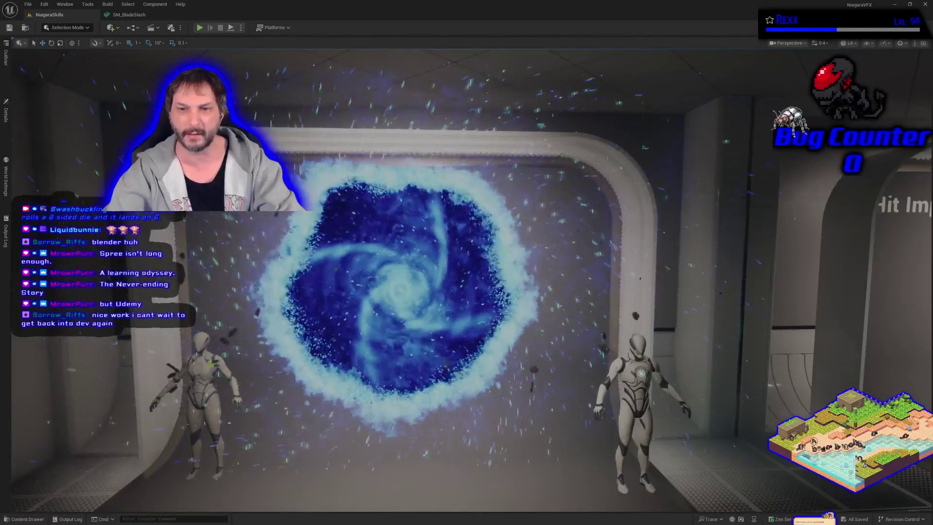
key(d)
key(d)
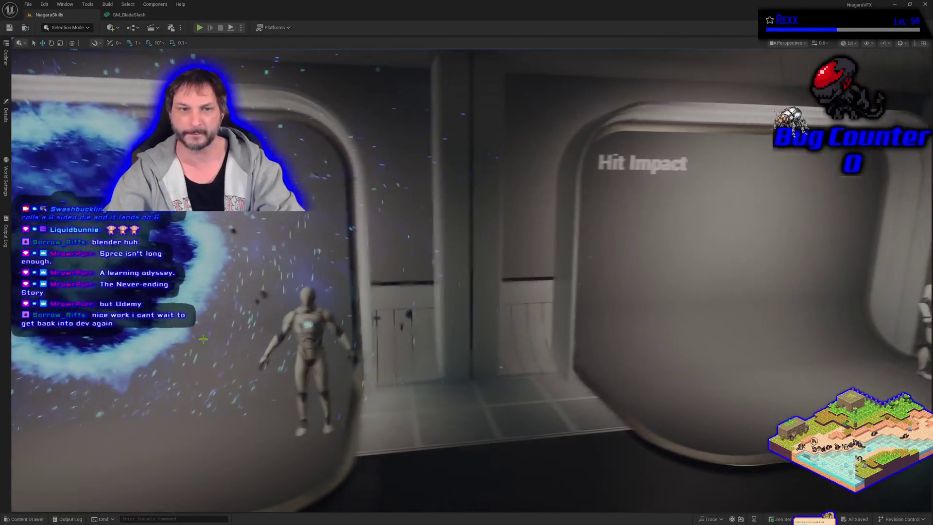
scroll(467, 280, up, 2)
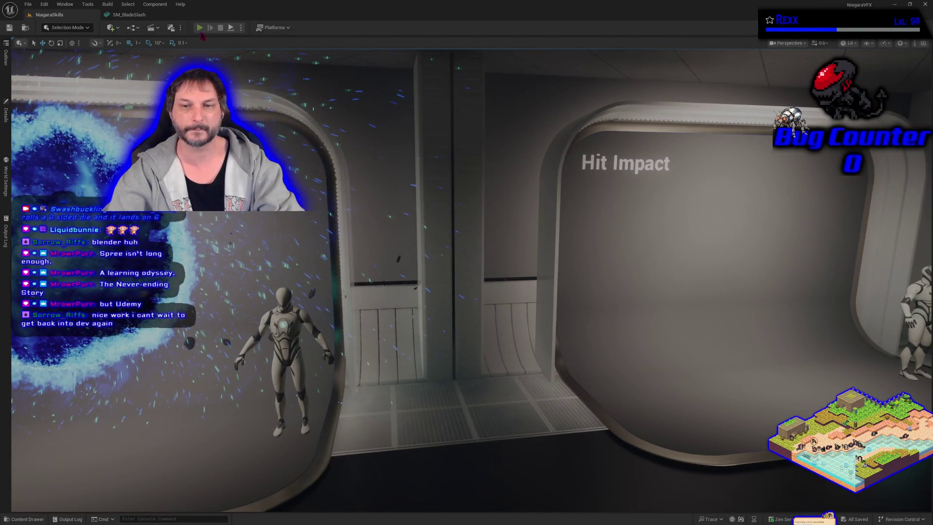
Play the level, fire the hit impact effect, then end the play session
click(200, 27)
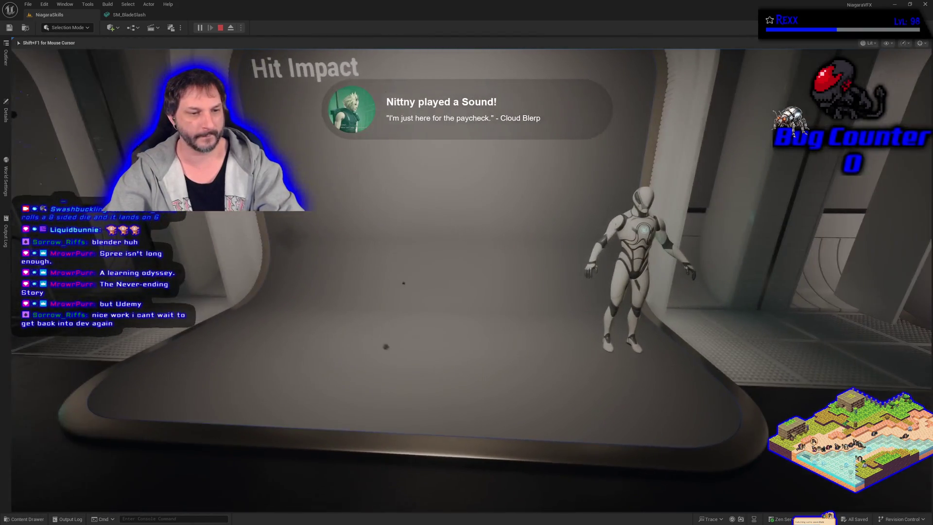
click(506, 267)
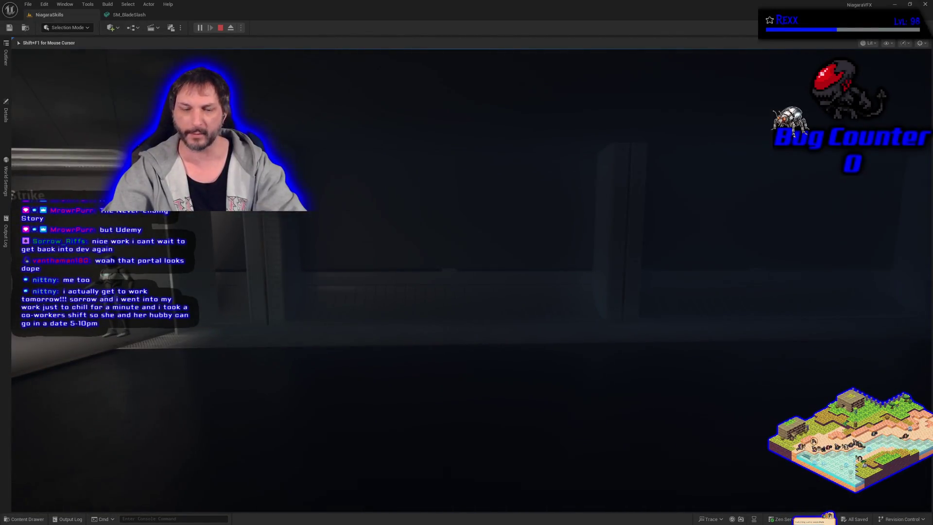
key(Escape)
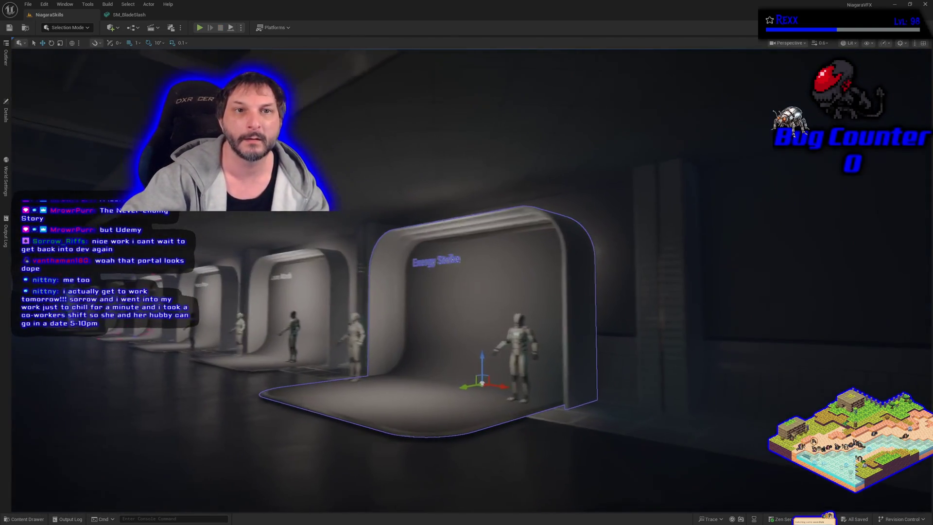
Bring up the SM_BladeSlash mesh editor, then Alt+Tab over to the Microscape browser window
click(129, 14)
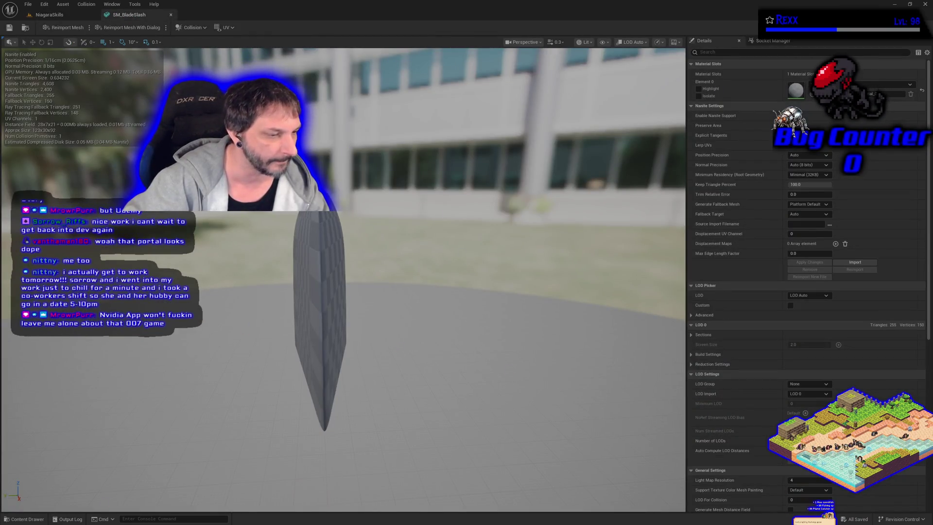
key(alt+Tab)
key(alt+Tab)
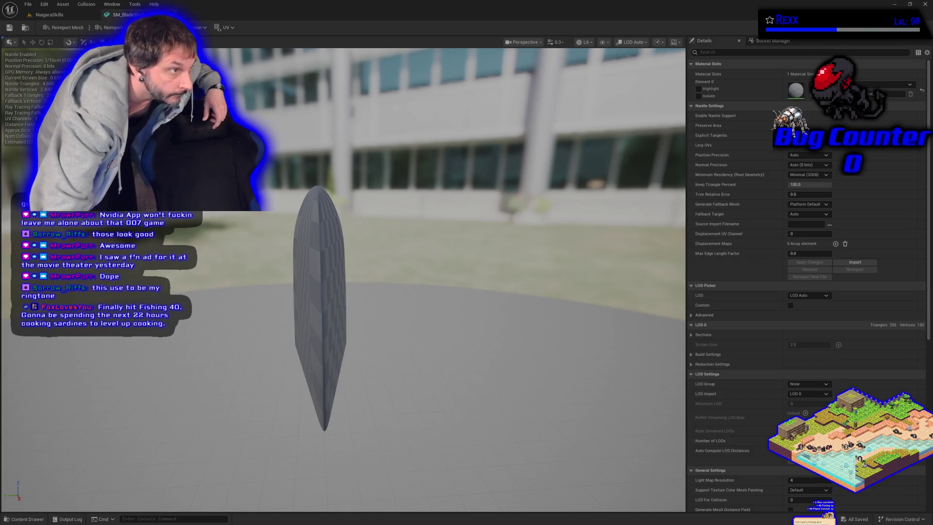
key(alt+Tab)
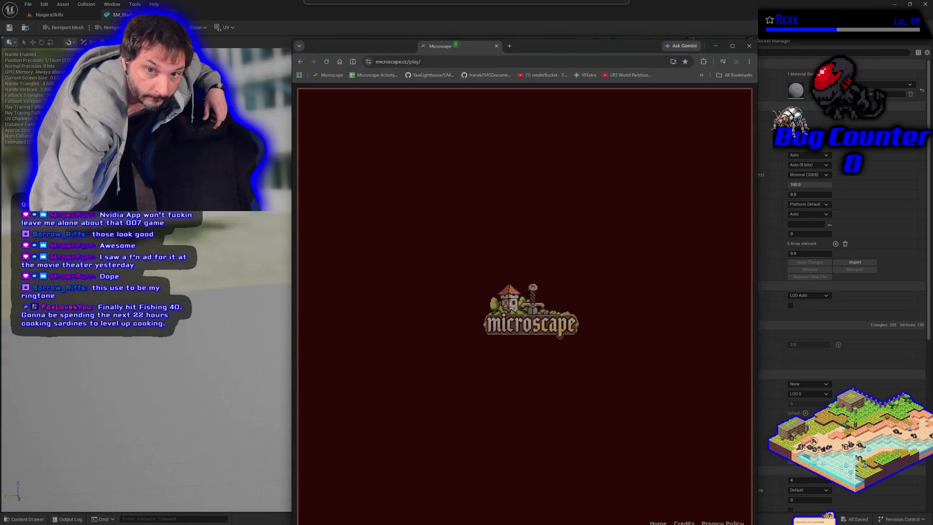
Maximize Microscape, view the Cooking and Fishing skill lists, then Alt+Tab back out
key(super+Up)
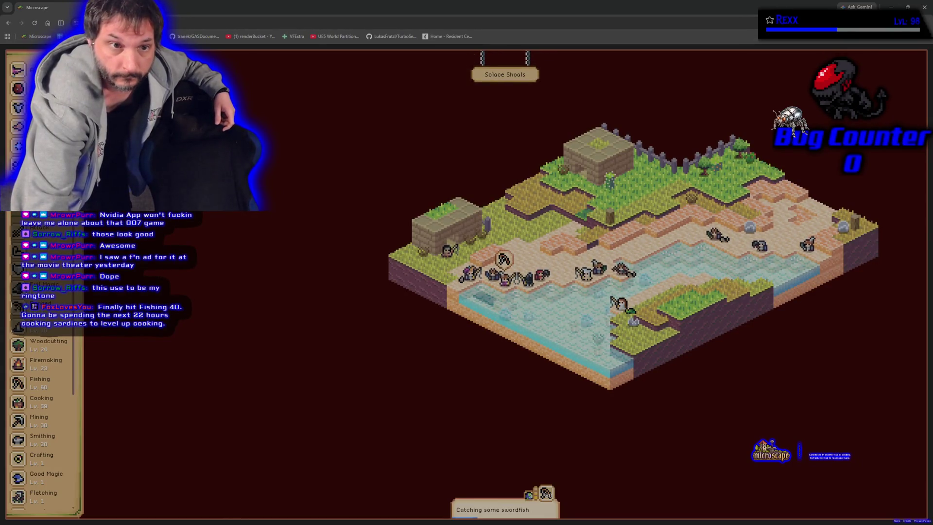
key(i)
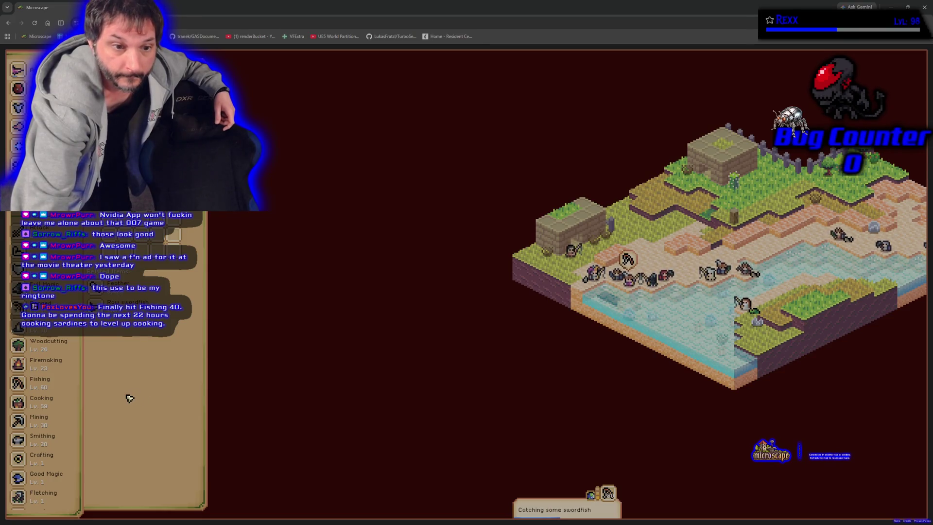
click(54, 404)
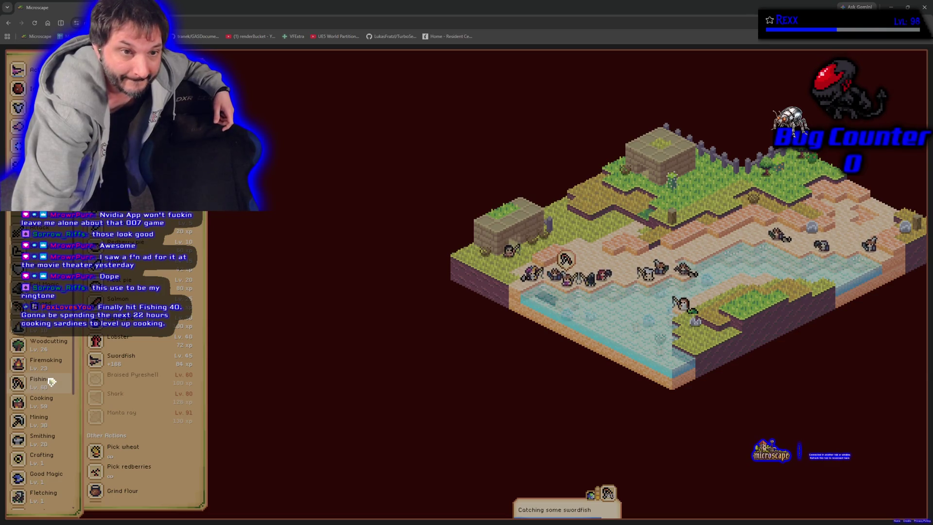
click(51, 382)
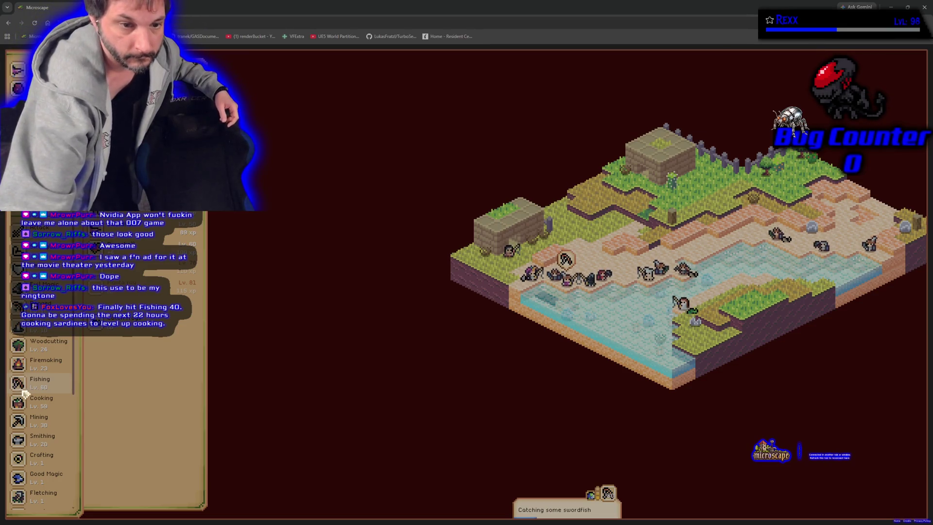
key(alt+Tab)
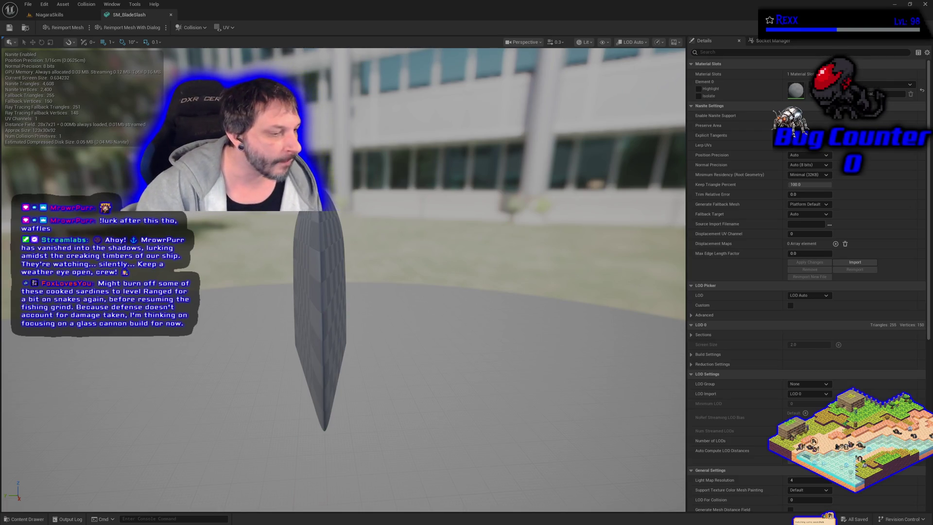
key(alt+Tab)
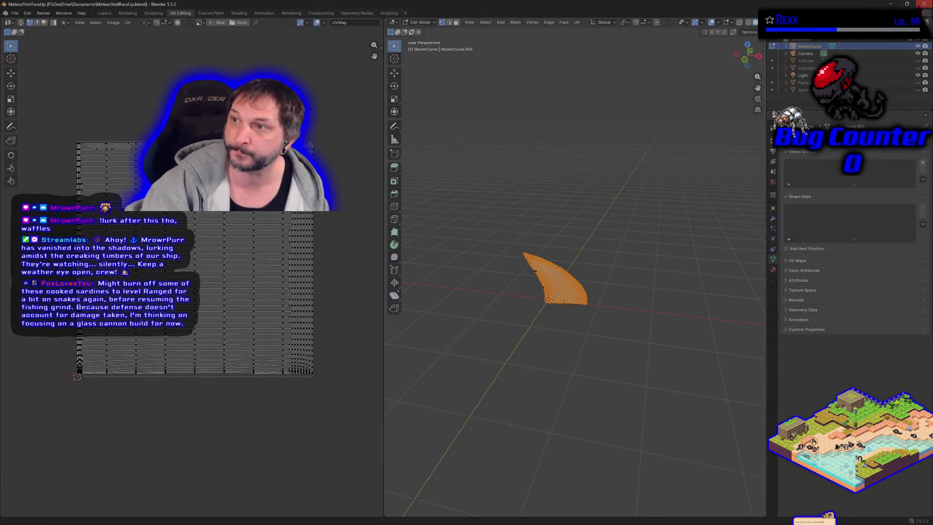
Close Blender and switch Unreal Engine to the NiagaraSkills level tab
click(923, 4)
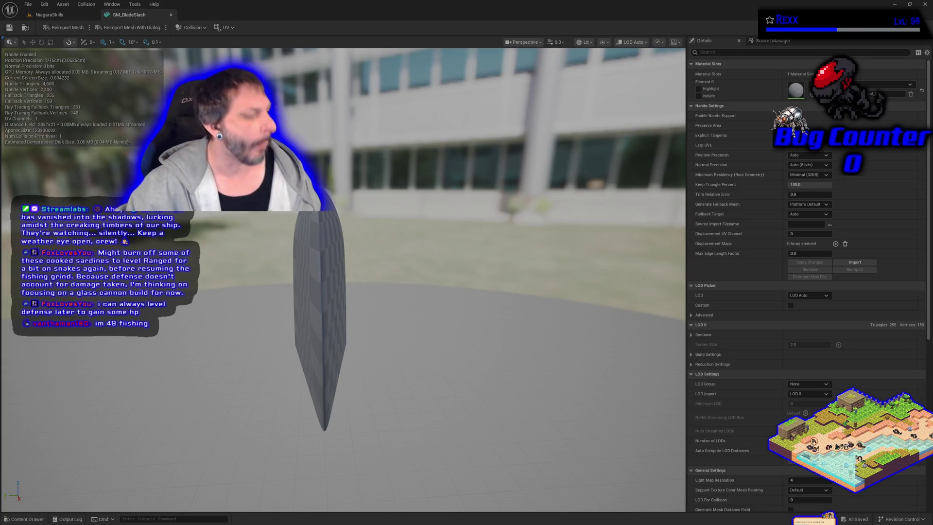
click(49, 14)
Fly the camera to the next booth, select it and frame it in the view
mouse_move(473, 322)
mouse_down()
mouse_move(559, 323)
mouse_move(452, 300)
mouse_up()
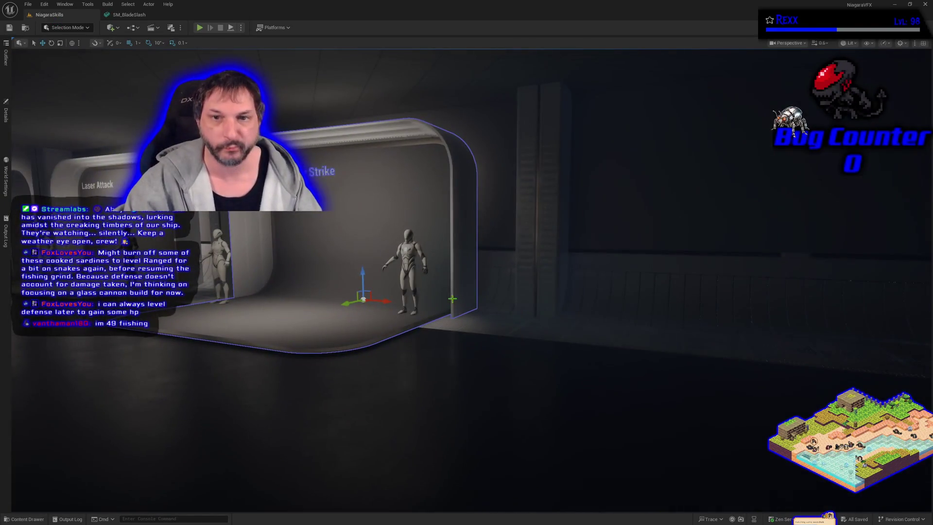
mouse_move(415, 368)
mouse_down()
mouse_move(486, 306)
mouse_move(473, 293)
mouse_up()
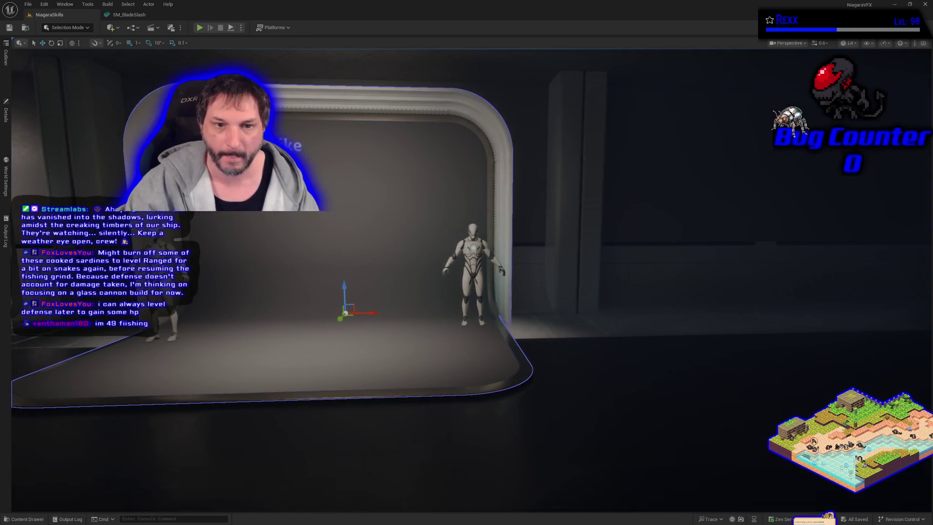
click(478, 260)
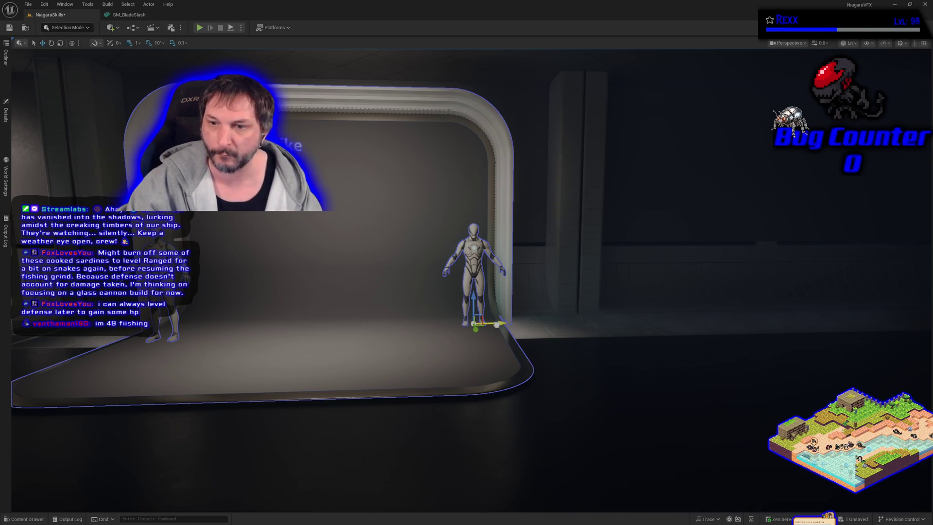
key(d)
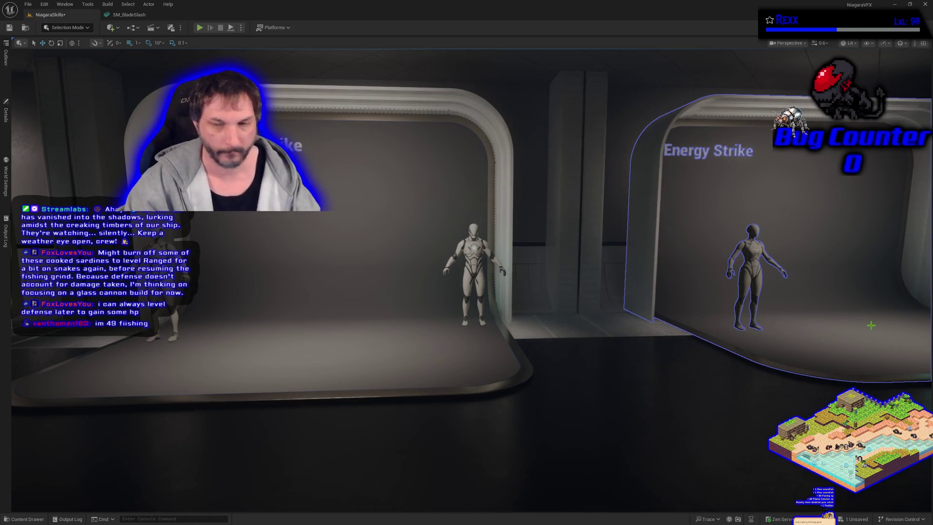
key(f)
click(412, 252)
key(f)
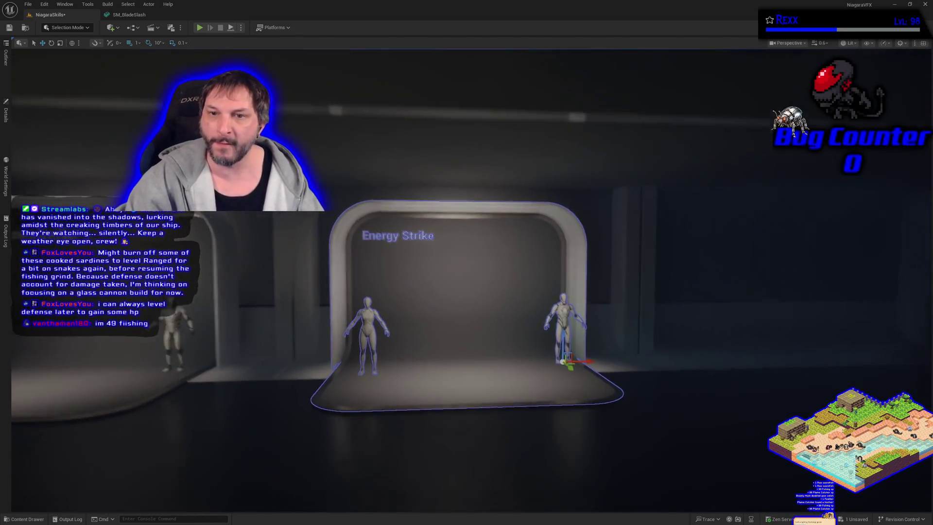
Change the booth's title text to Blade Slash in its details
click(6, 115)
click(129, 320)
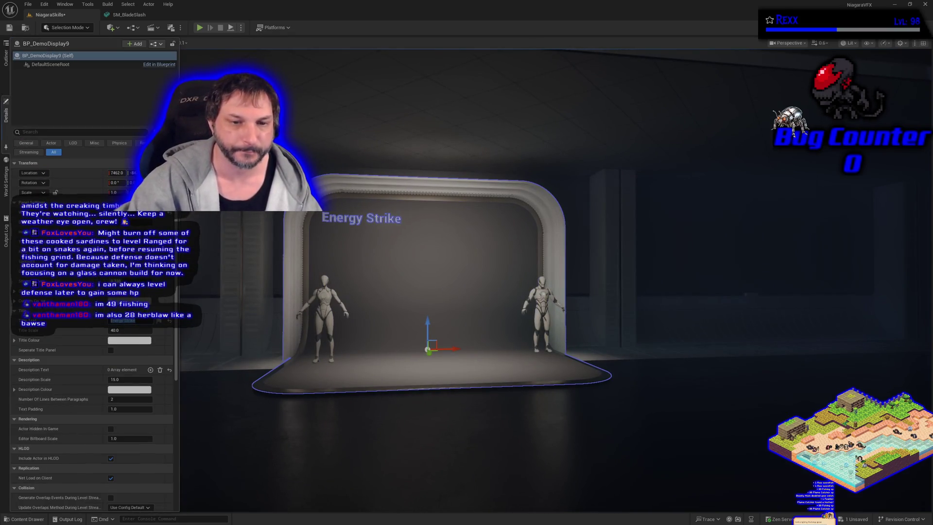
text(Blade)
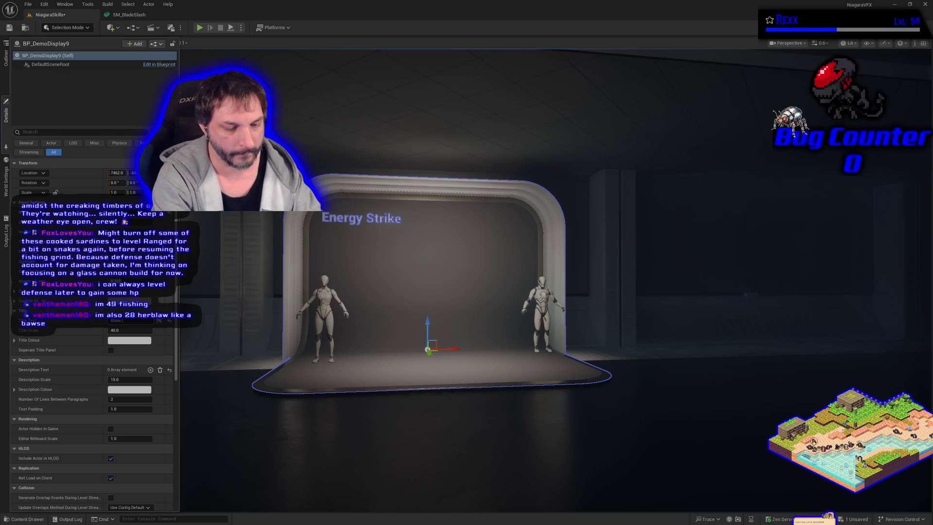
key(Return)
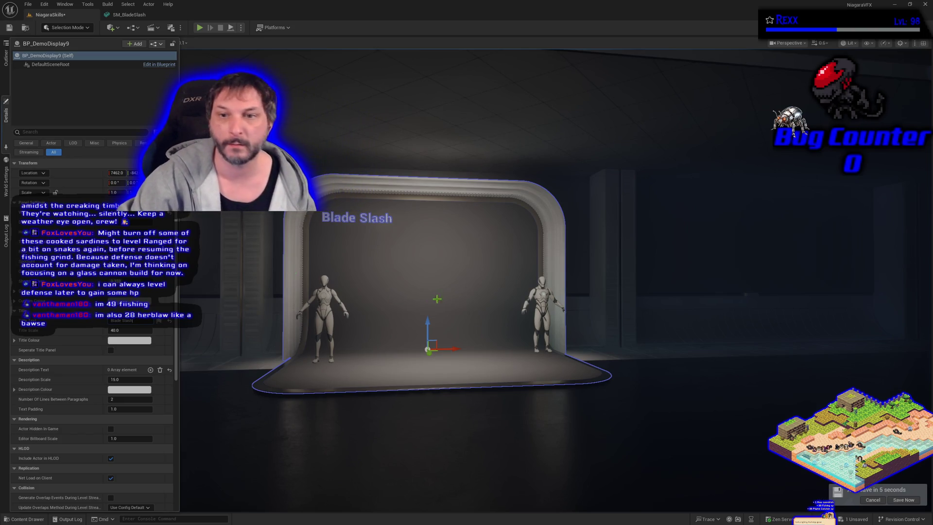
Hide the display's details and frame the view on the Blade Slash display
click(451, 263)
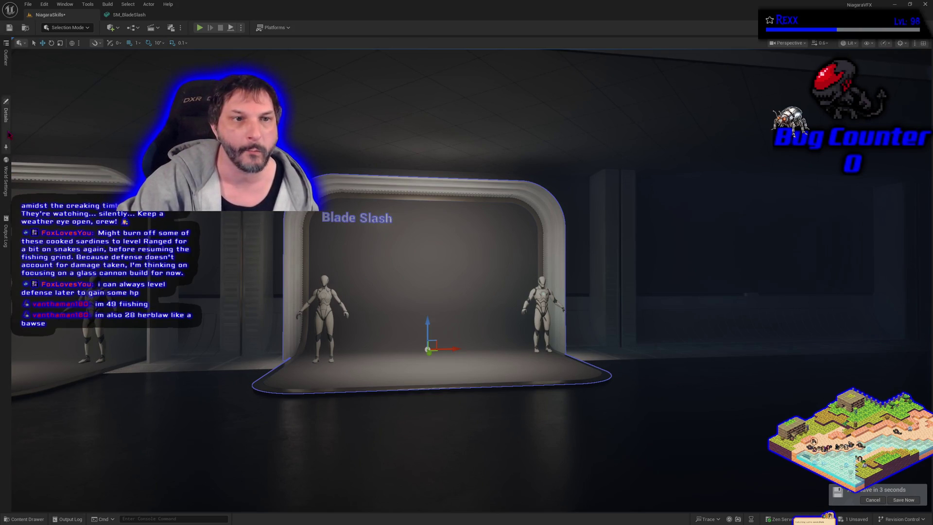
click(6, 113)
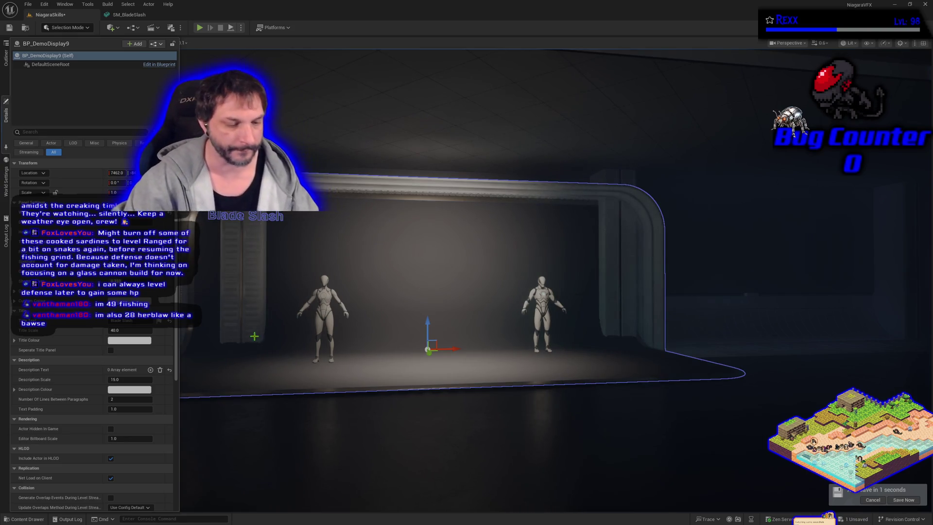
click(551, 366)
key(f)
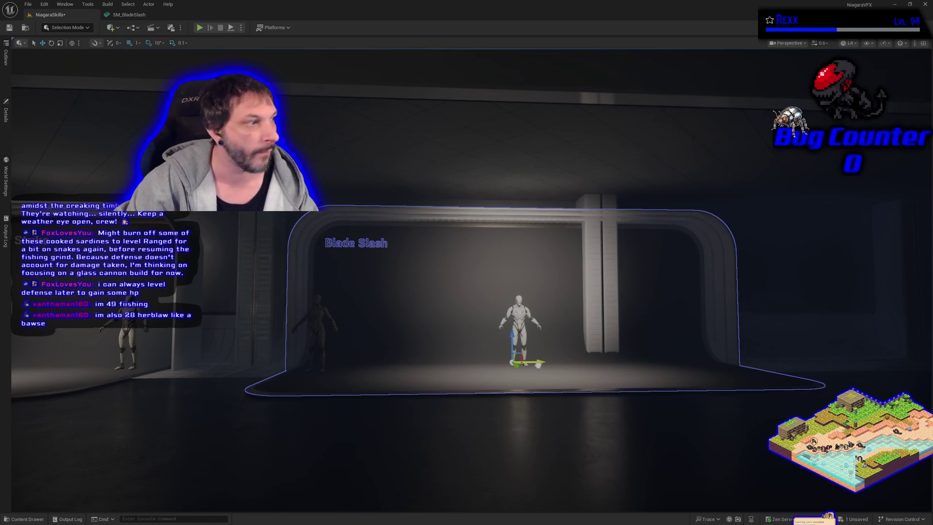
Move the Blade Slash display right and the left mannequin forward and left
mouse_move(540, 362)
mouse_down()
mouse_move(651, 361)
mouse_move(574, 368)
mouse_up()
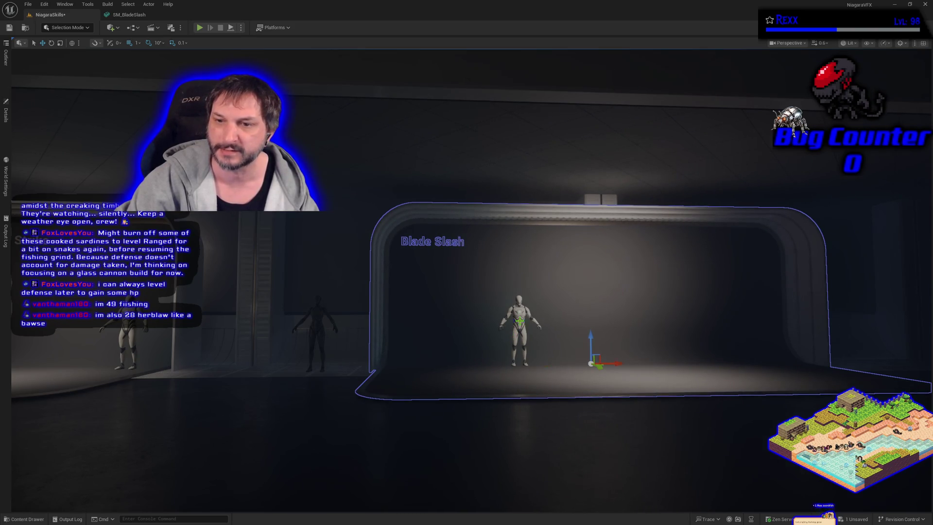
click(517, 325)
click(327, 328)
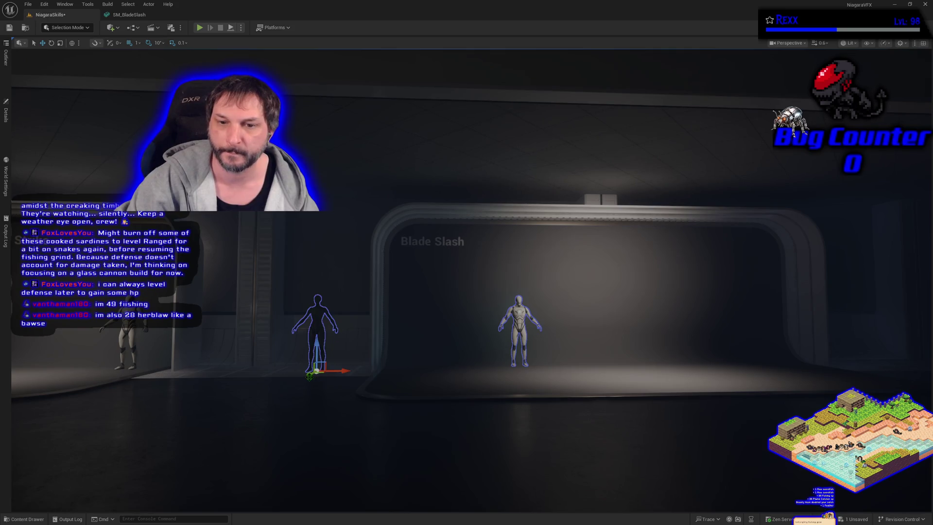
mouse_move(309, 377)
mouse_down()
mouse_move(307, 405)
mouse_move(333, 430)
mouse_move(260, 401)
mouse_move(518, 400)
mouse_up()
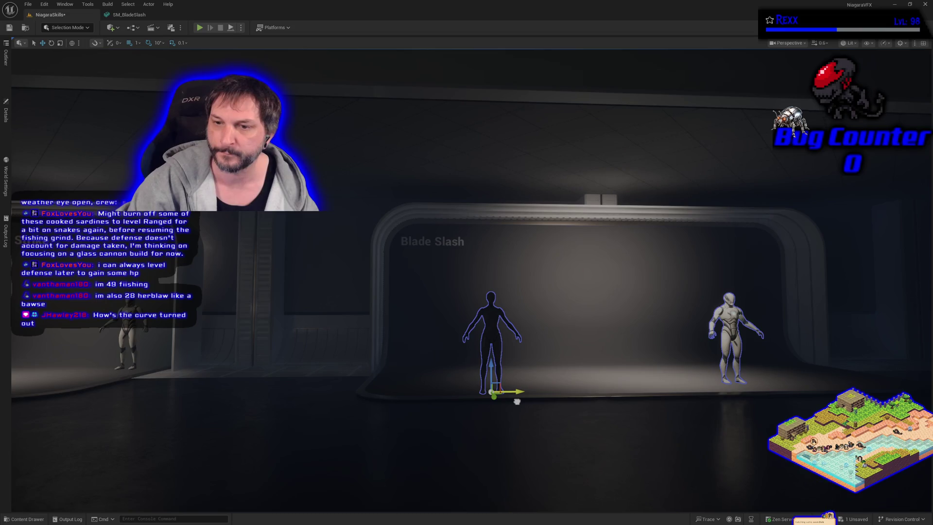
Slide the right mannequin further right, shift the left one along X, and open SM_BladeSlash
click(731, 321)
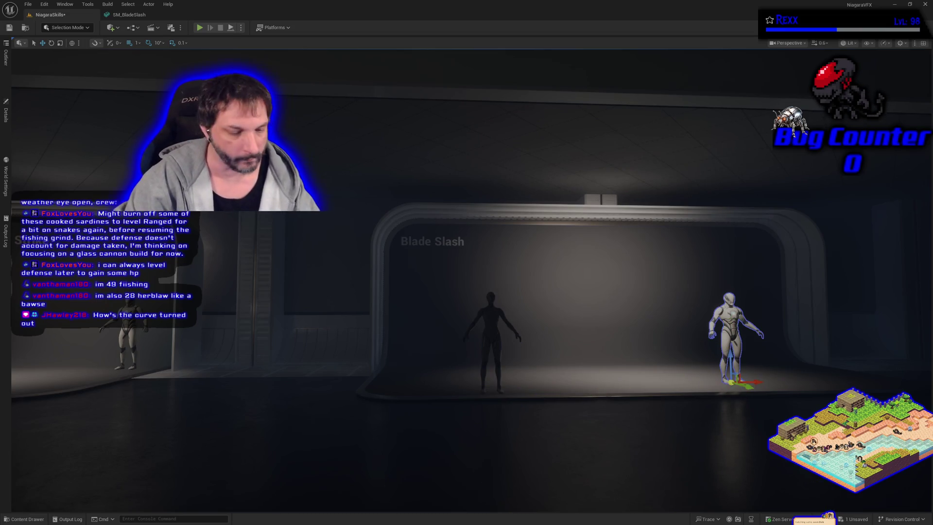
key(f)
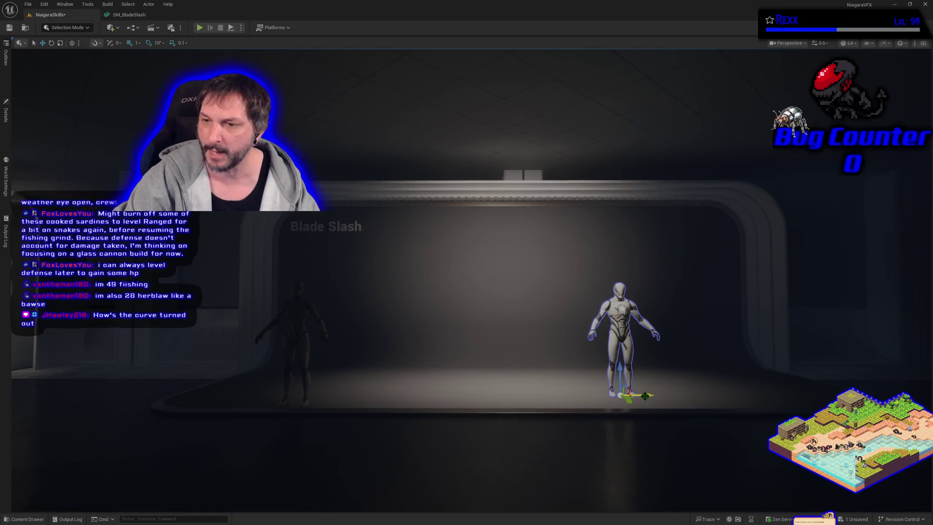
mouse_move(720, 394)
mouse_down()
mouse_move(794, 395)
mouse_move(690, 388)
mouse_up()
click(291, 324)
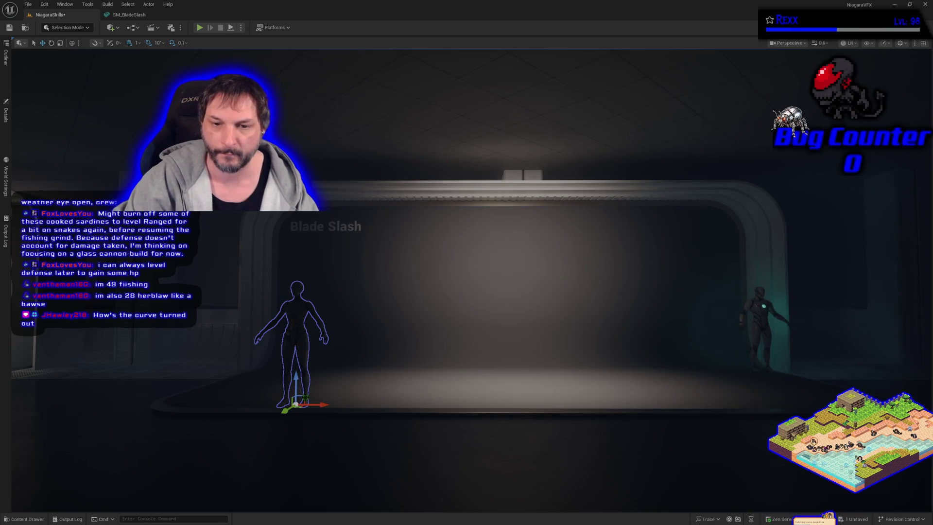
mouse_move(326, 404)
mouse_down()
mouse_move(386, 373)
mouse_move(292, 375)
mouse_move(386, 430)
mouse_up()
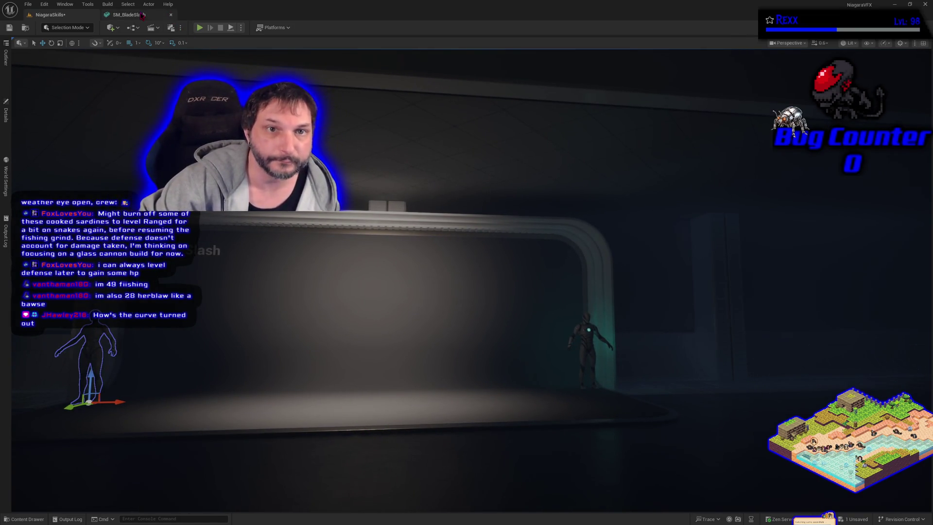
click(129, 14)
mouse_move(252, 264)
mouse_down()
mouse_move(263, 265)
mouse_move(251, 265)
mouse_up()
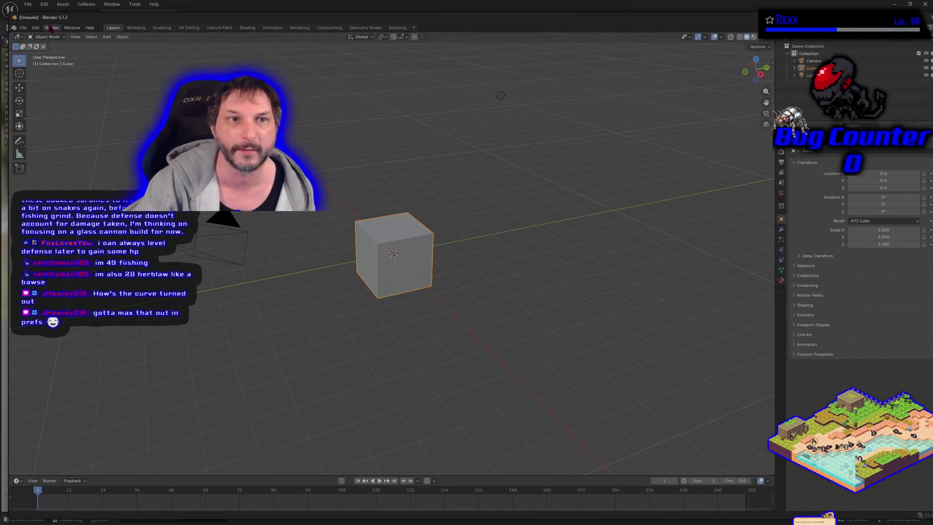
Open Blender's Preferences from the menus over the default cube scene
click(23, 27)
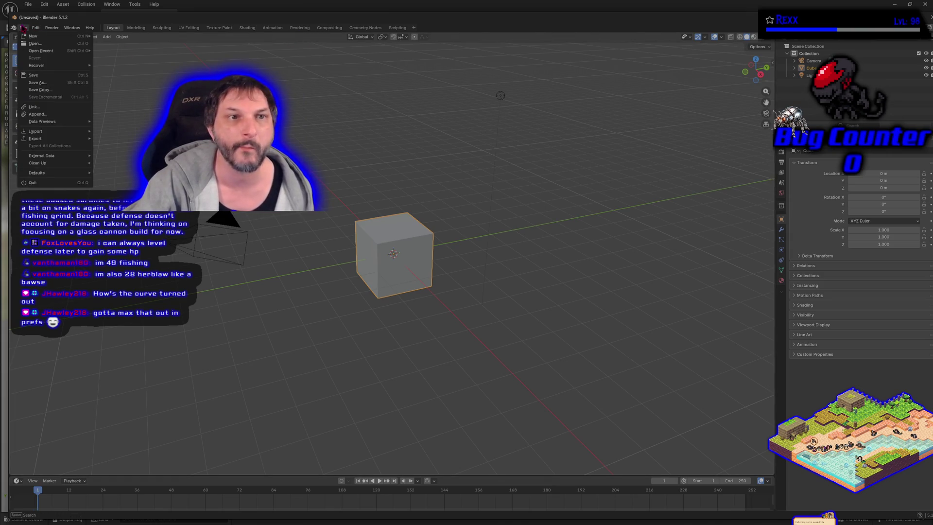
mouse_move(36, 28)
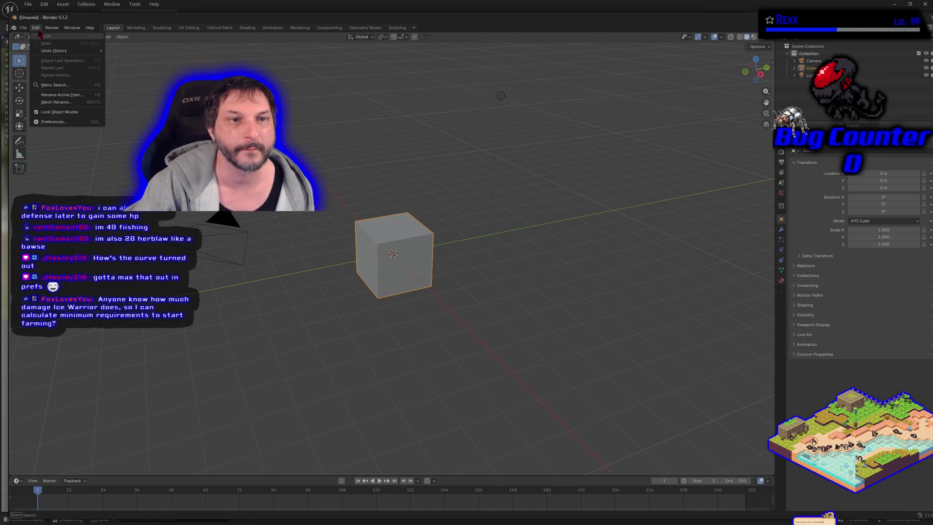
click(61, 124)
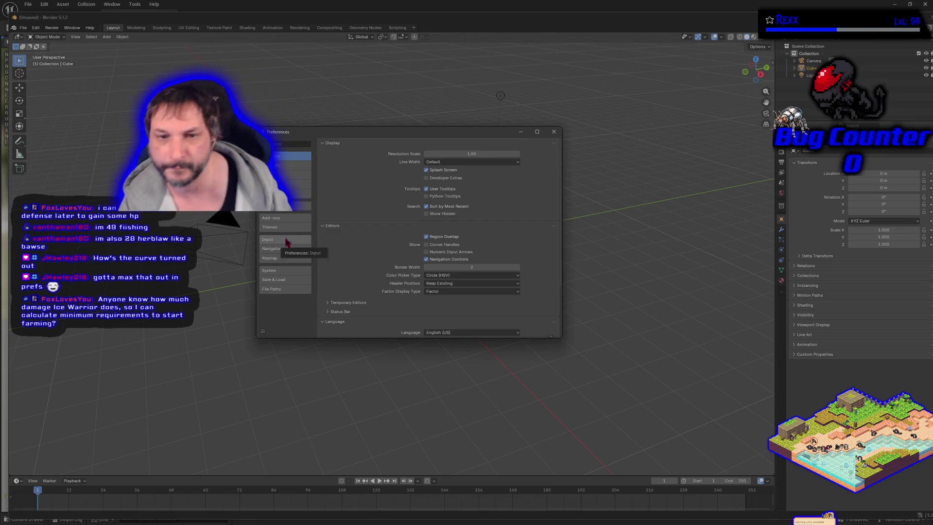
Browse the System, Navigation and Interface preference pages, ending on System
click(285, 270)
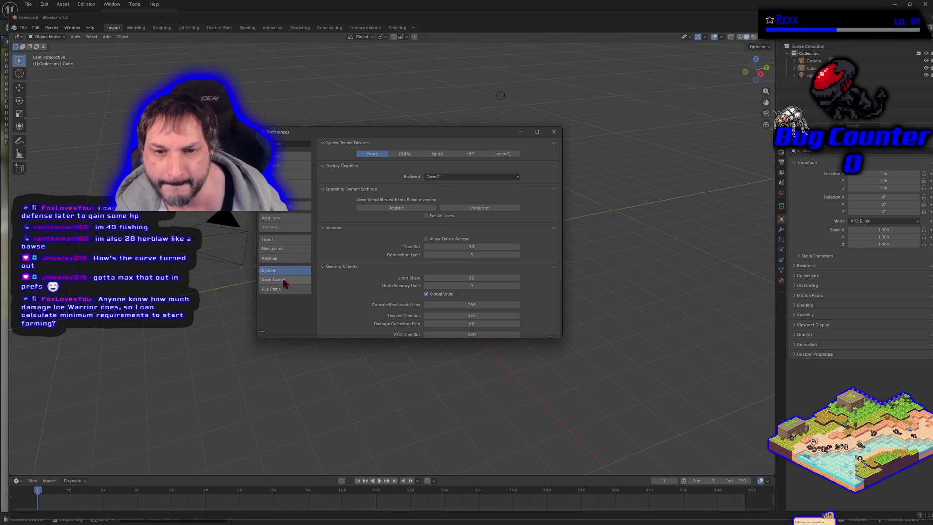
click(278, 249)
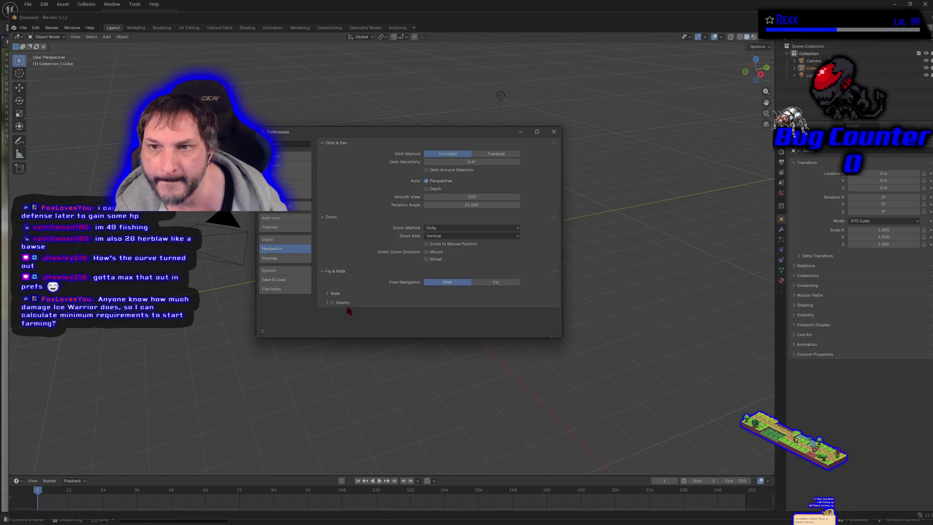
click(276, 158)
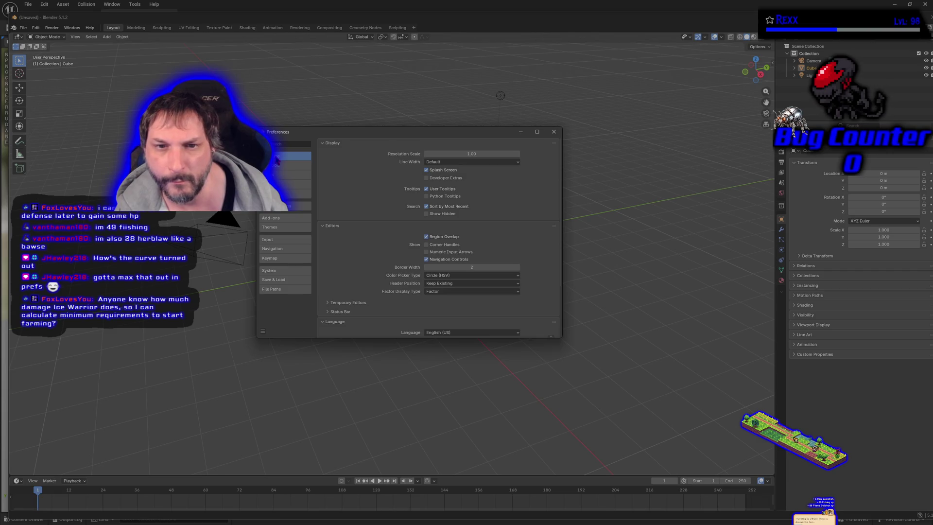
scroll(351, 203, down, 2)
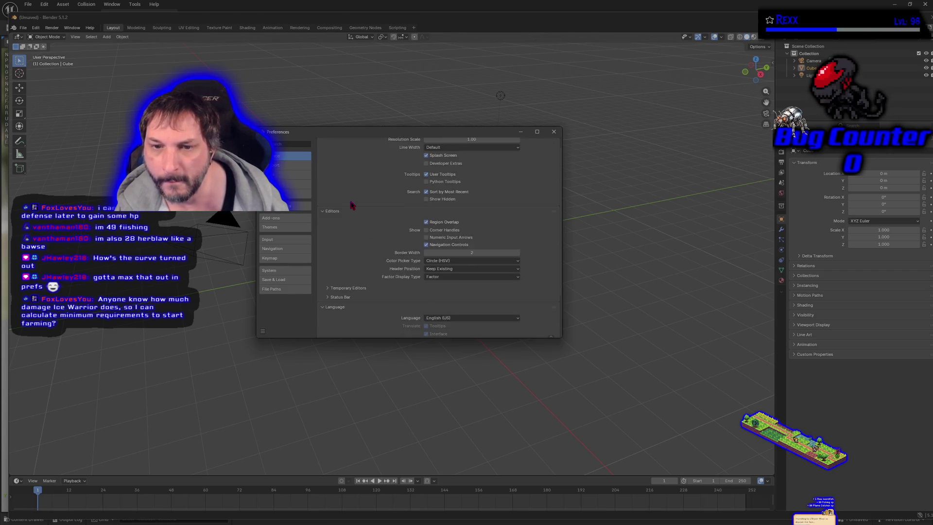
click(295, 252)
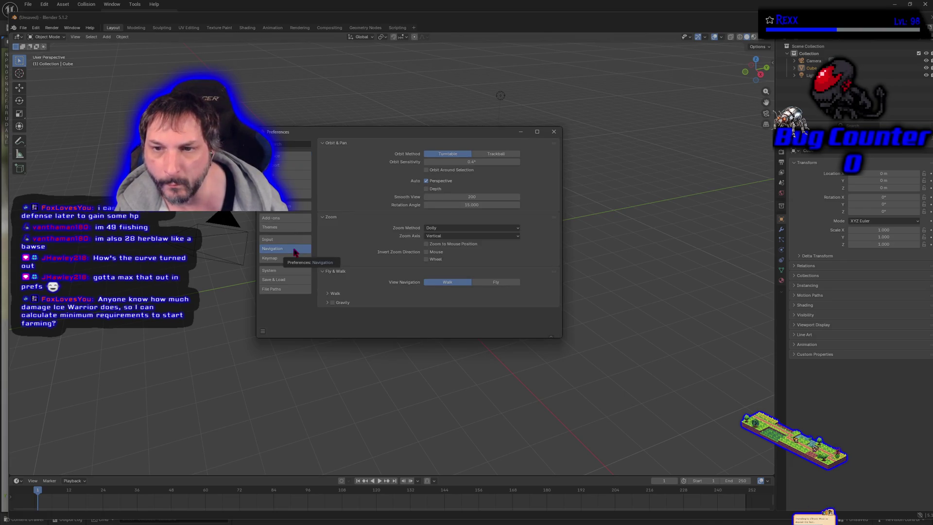
click(287, 272)
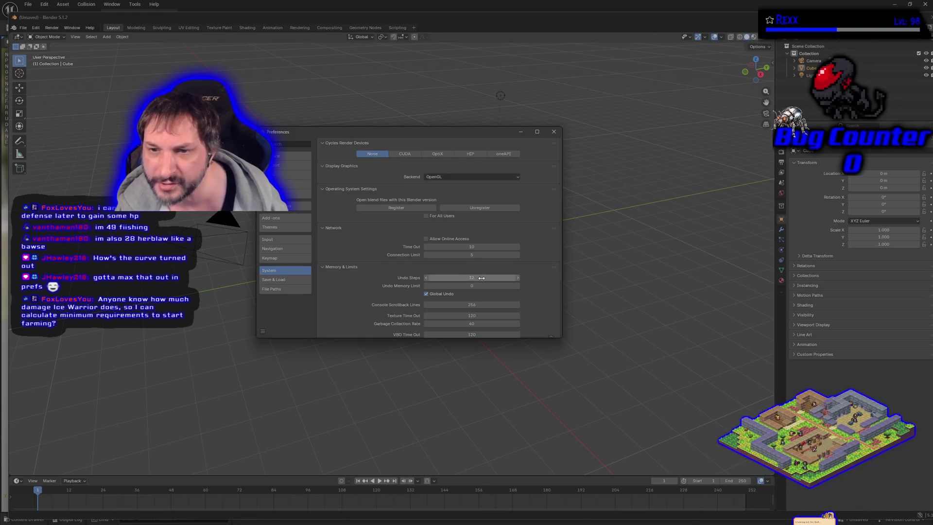
Raise Undo Steps in the System preferences to 256
click(517, 277)
click(518, 277)
click(518, 277)
click(518, 277)
click(518, 277)
click(517, 277)
click(518, 277)
click(518, 277)
click(518, 277)
click(517, 277)
click(518, 277)
click(518, 277)
click(518, 277)
click(518, 277)
click(518, 277)
click(518, 277)
drag(518, 279, 475, 280)
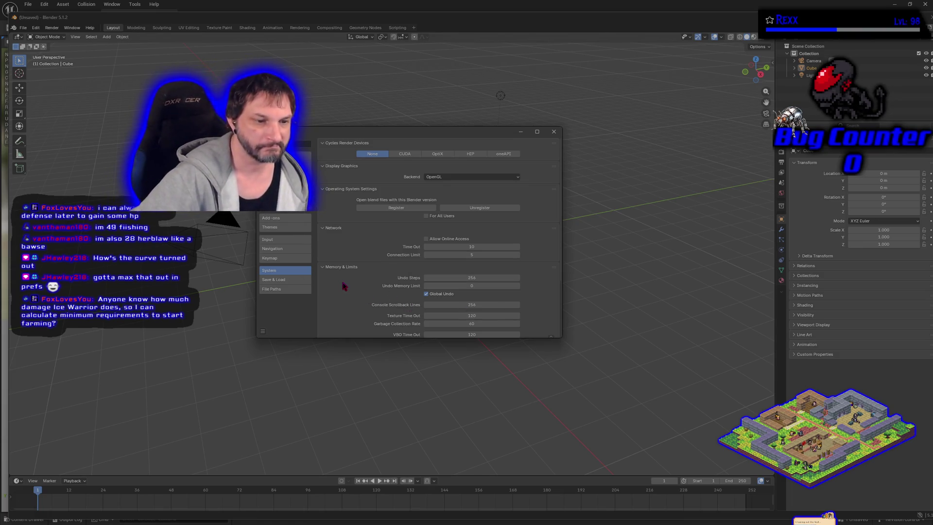
Review the System settings and close the Preferences window
scroll(544, 277, down, 3)
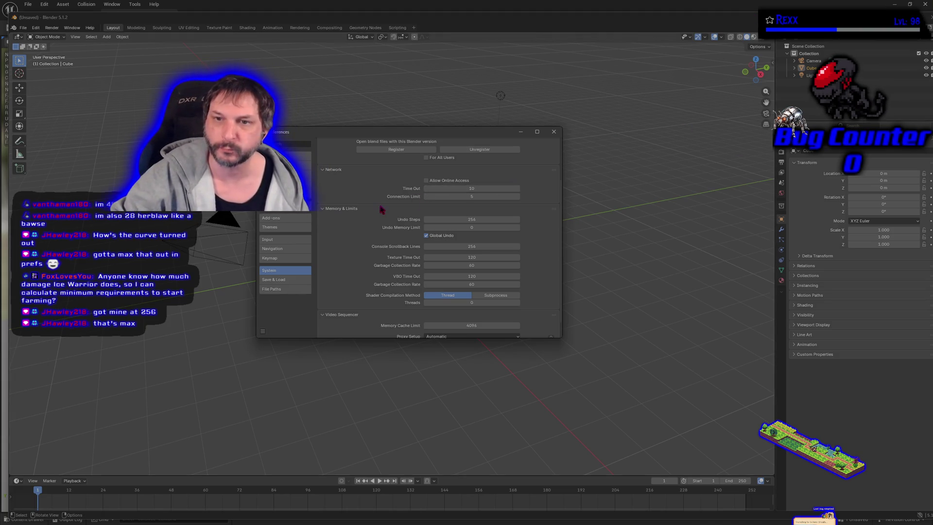
scroll(378, 210, up, 3)
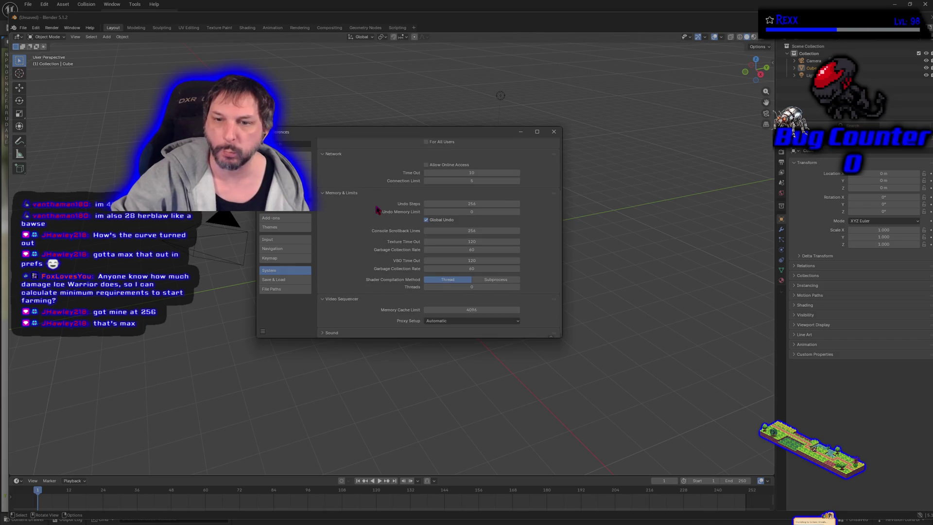
scroll(391, 230, up, 1)
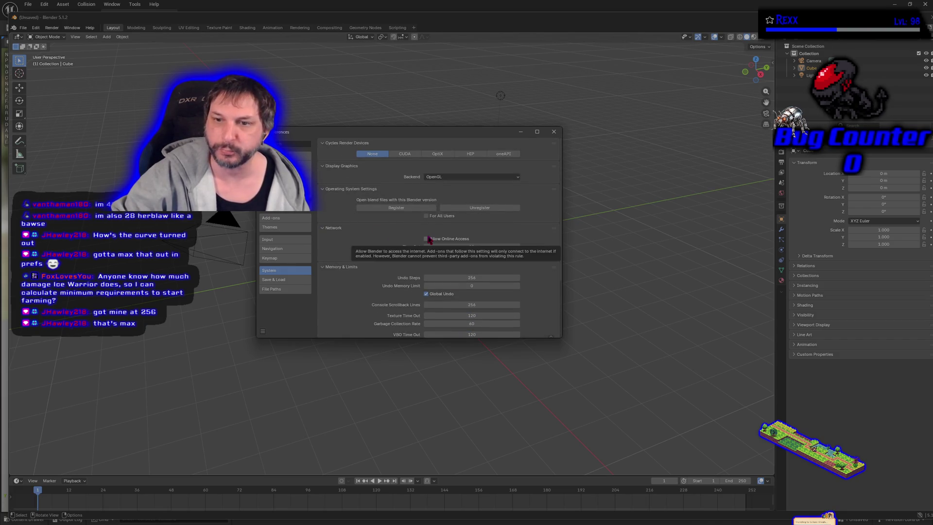
click(554, 131)
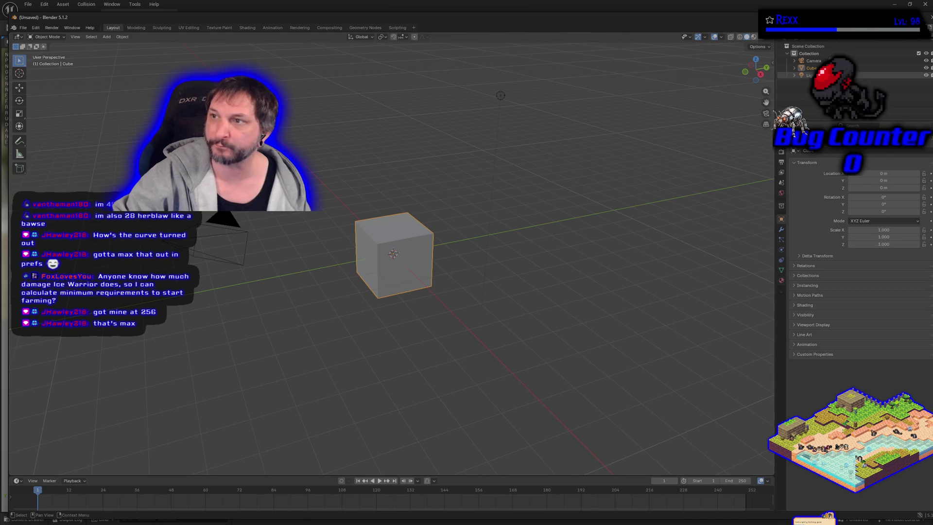
Move the Blender window aside, then reopen and close the Preferences window
mouse_move(703, 22)
mouse_down()
mouse_move(643, 15)
mouse_move(689, 27)
mouse_up()
key(alt+Tab)
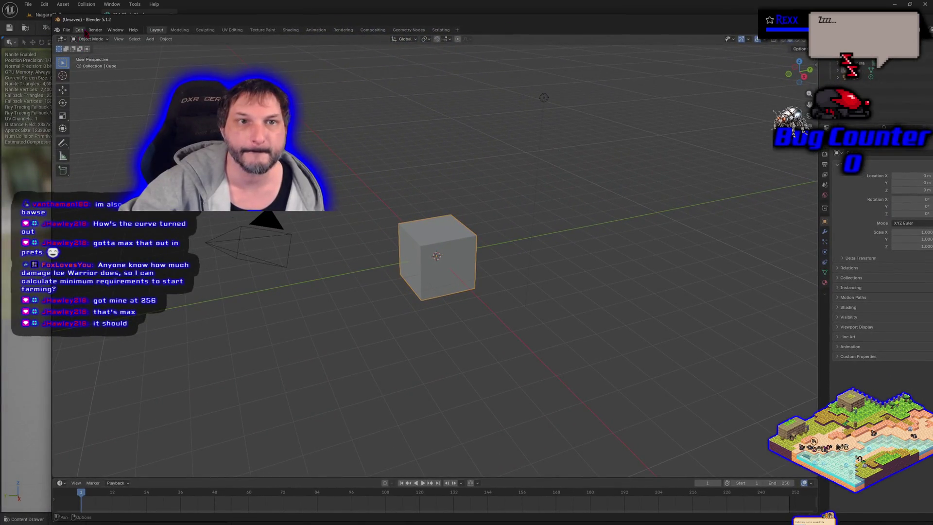
click(78, 30)
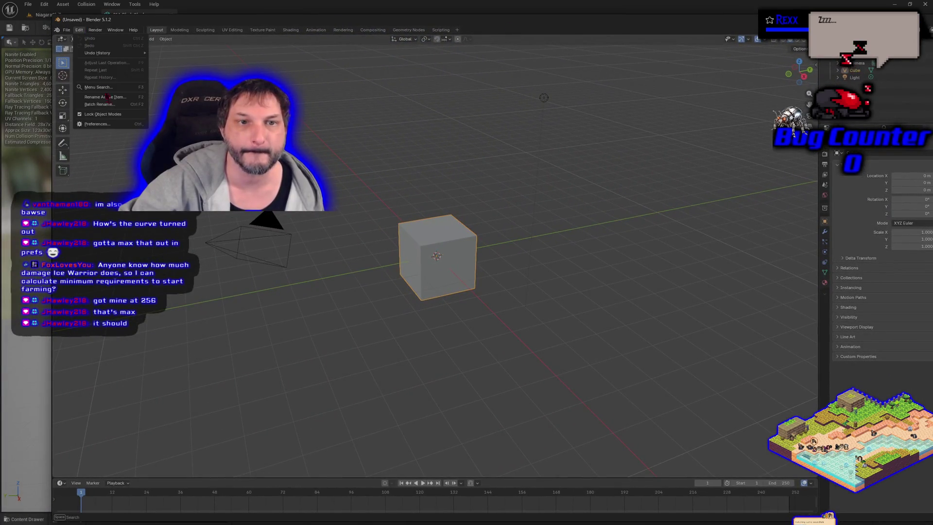
click(116, 127)
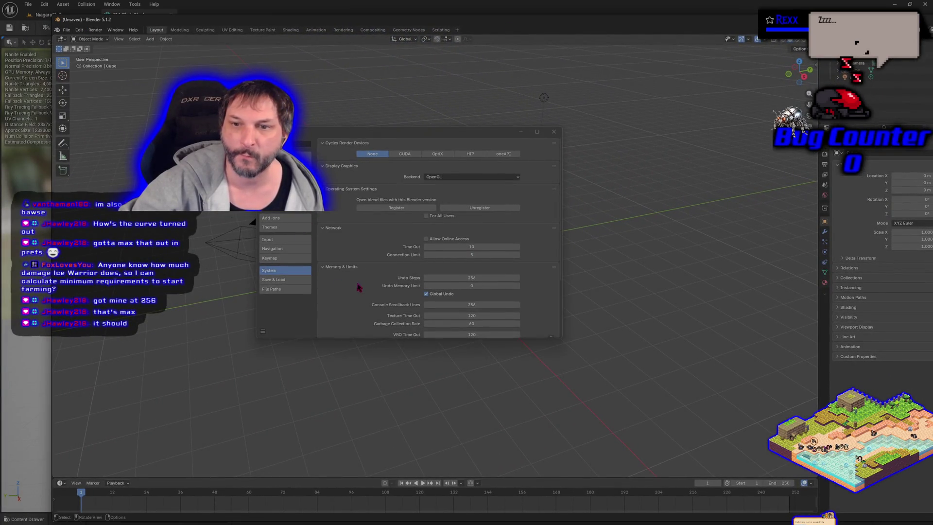
click(553, 132)
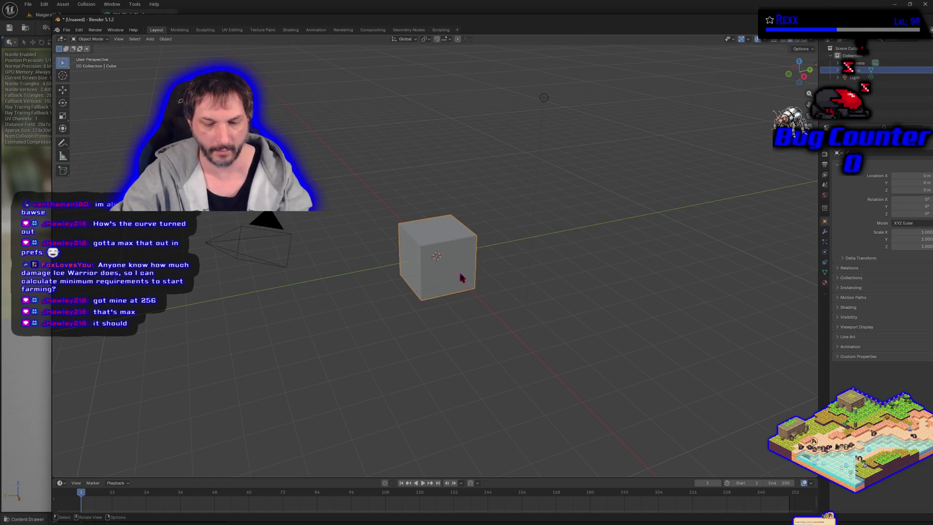
Delete the default cube and quit Blender without saving
key(Delete)
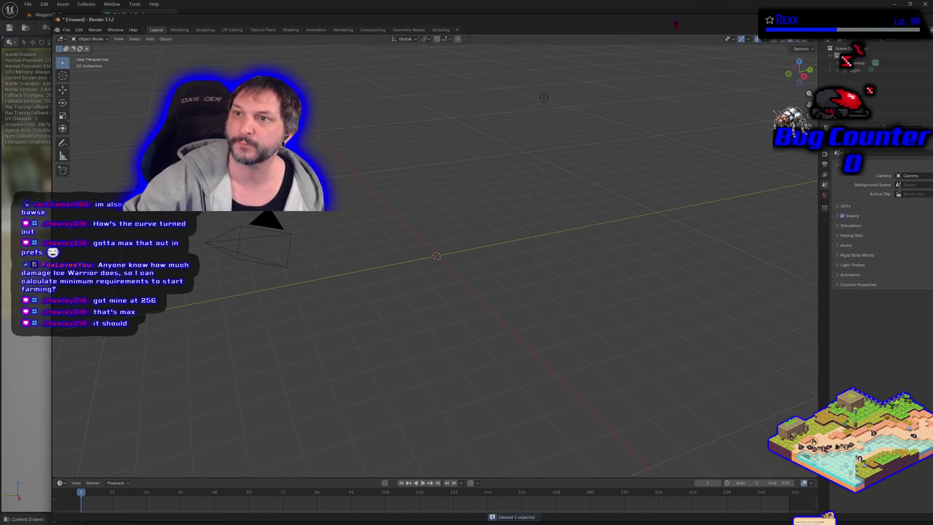
drag(728, 19, 660, 21)
key(ctrl+q)
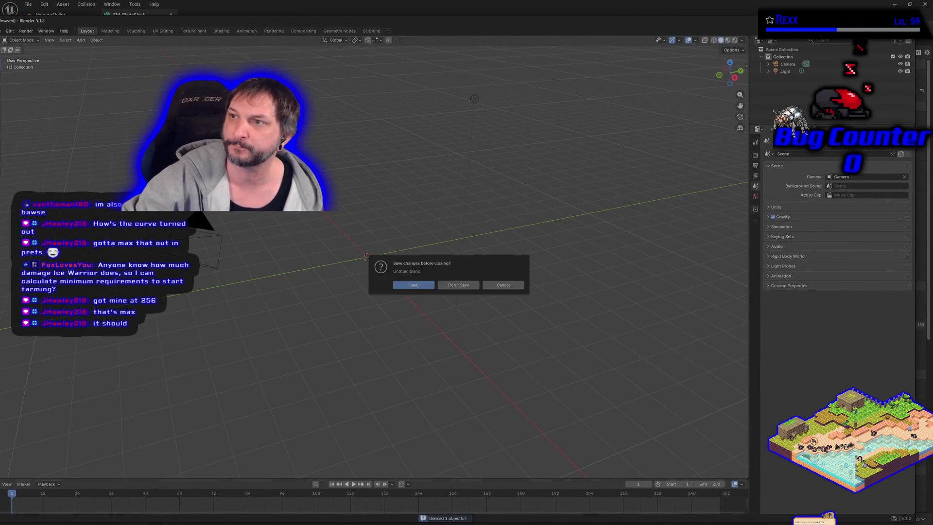
click(457, 286)
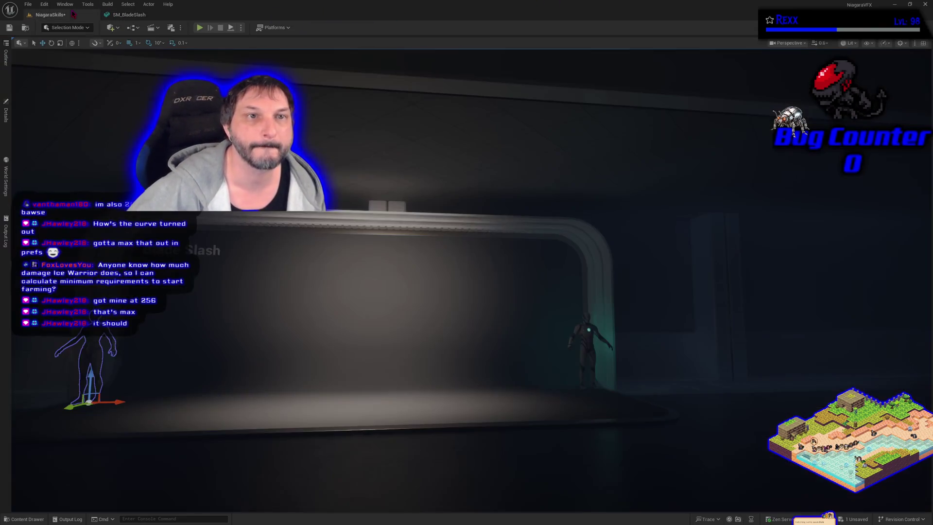
Return to the NiagaraSkills level and select the demo display backdrop
click(73, 14)
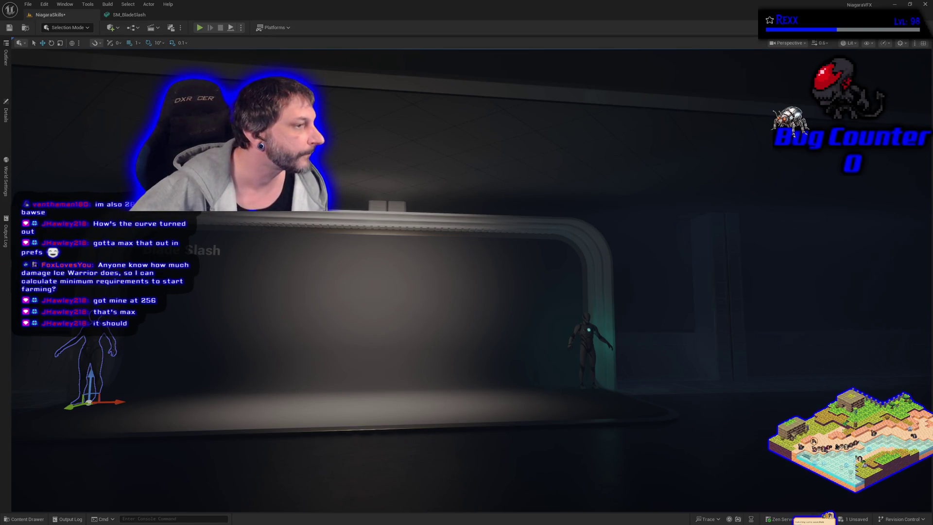
click(258, 277)
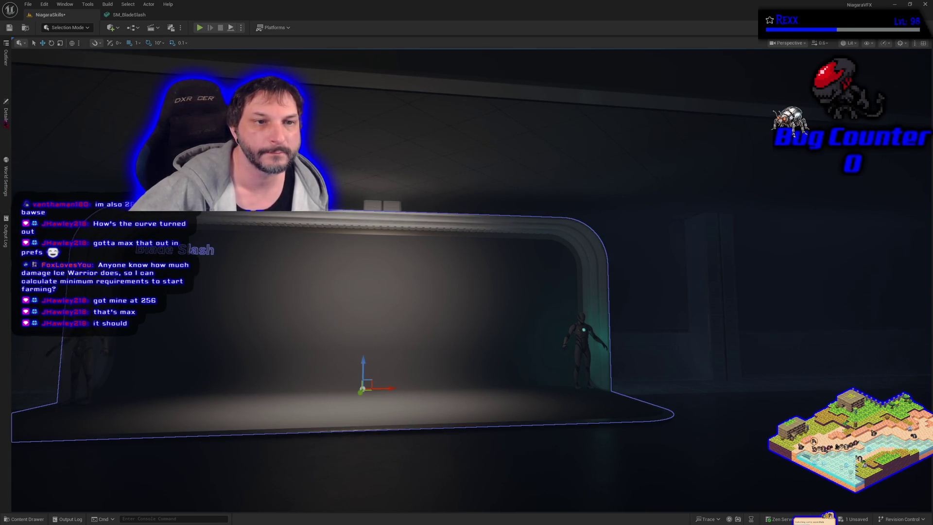
Raise the BP_DemoDisplay9 backdrop's size value from 12.0 to 13.0, then deselect it
click(6, 113)
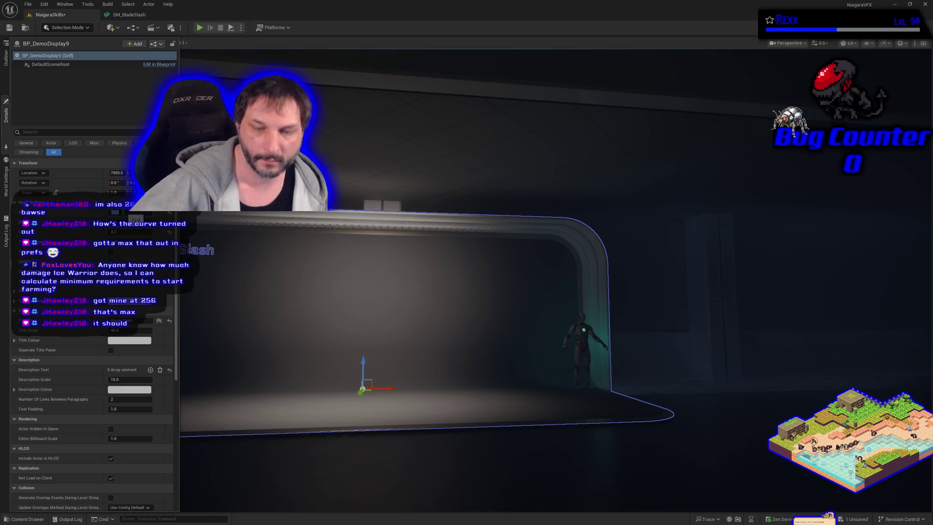
text(13)
key(Return)
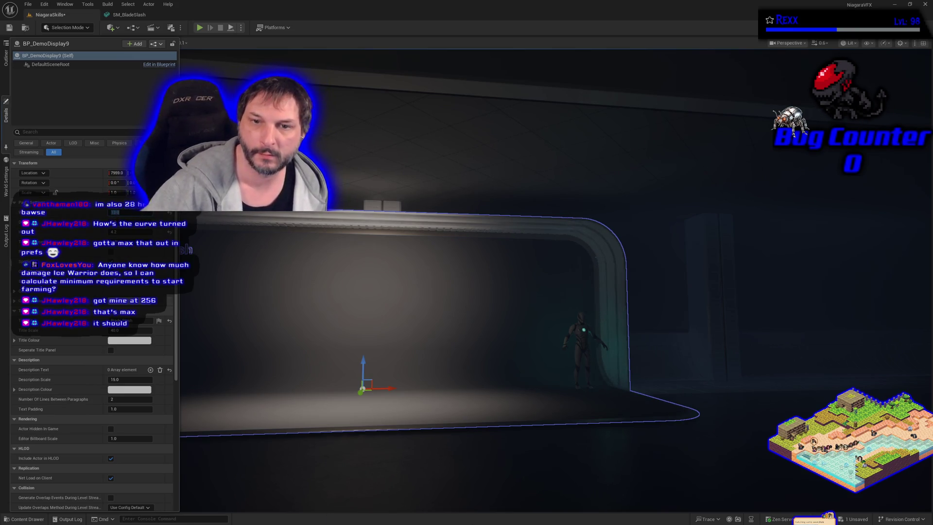
scroll(314, 272, down, 1)
scroll(482, 354, up, 1)
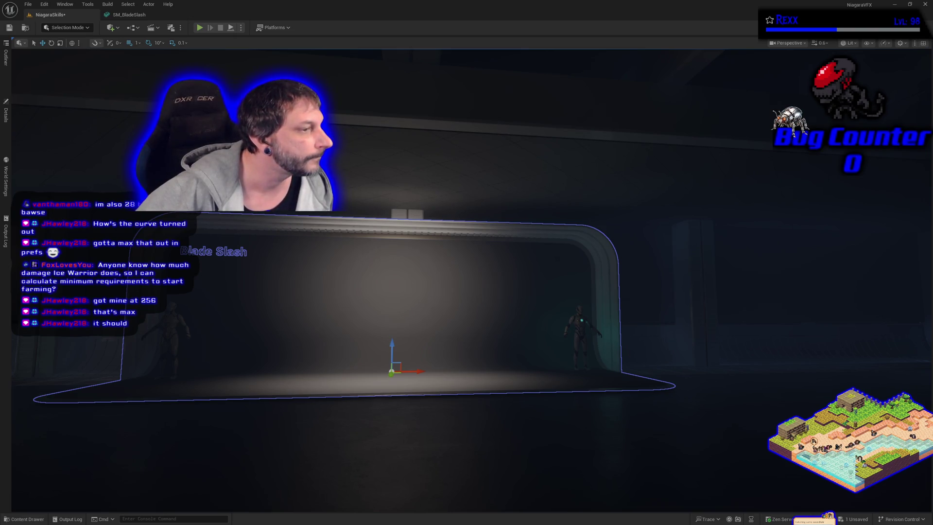
click(5, 115)
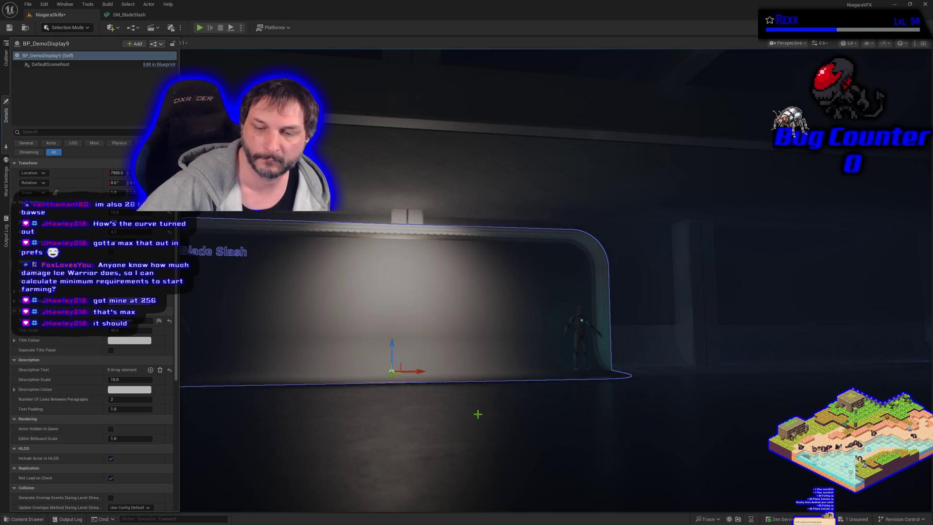
scroll(477, 414, up, 2)
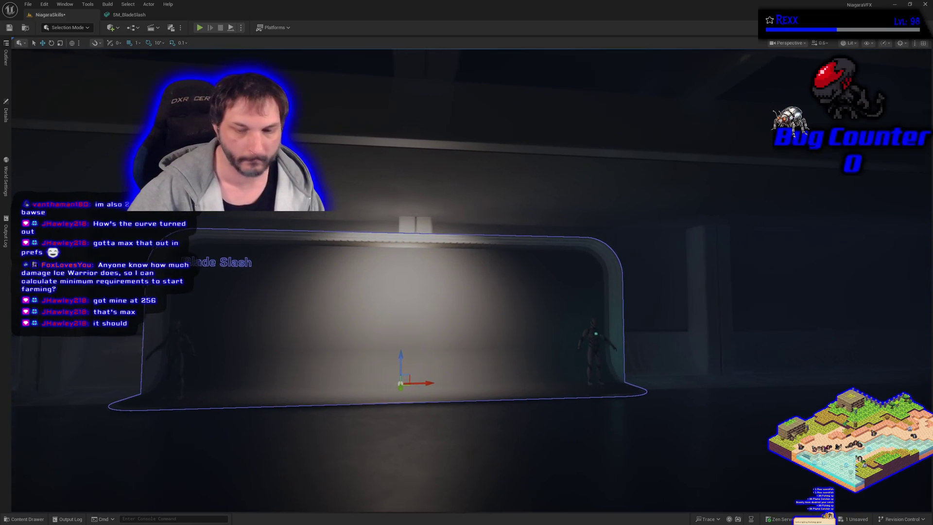
scroll(404, 292, up, 5)
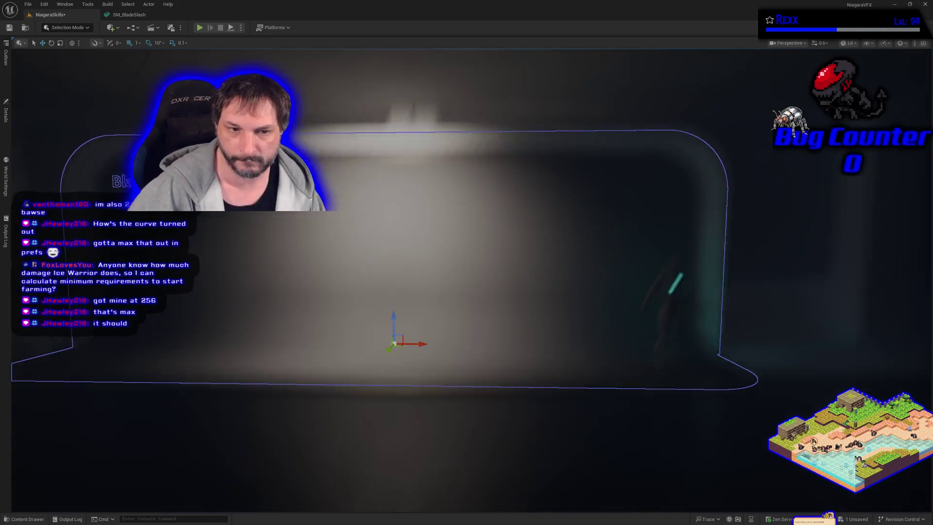
scroll(485, 418, up, 3)
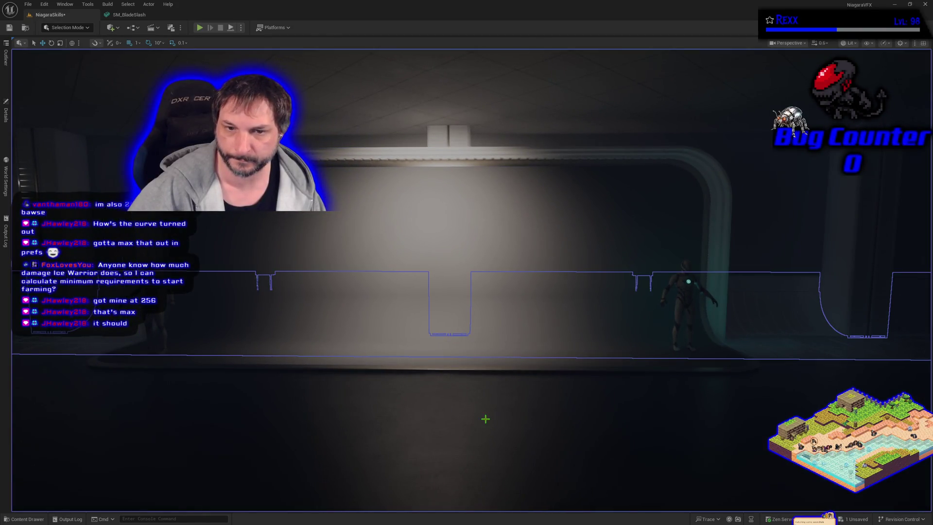
key(Escape)
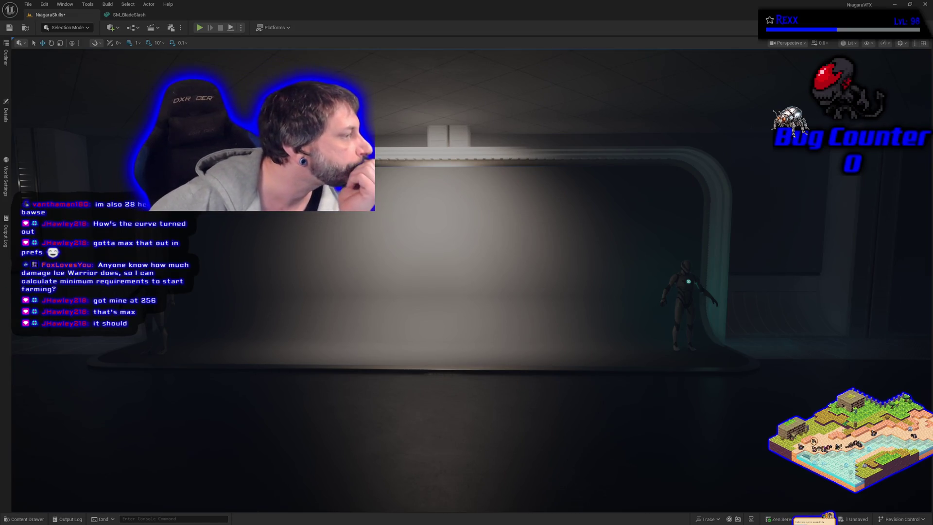
Create a new folder named BladeSlash inside NiagaraSkills in the Content Browser
click(32, 518)
click(42, 444)
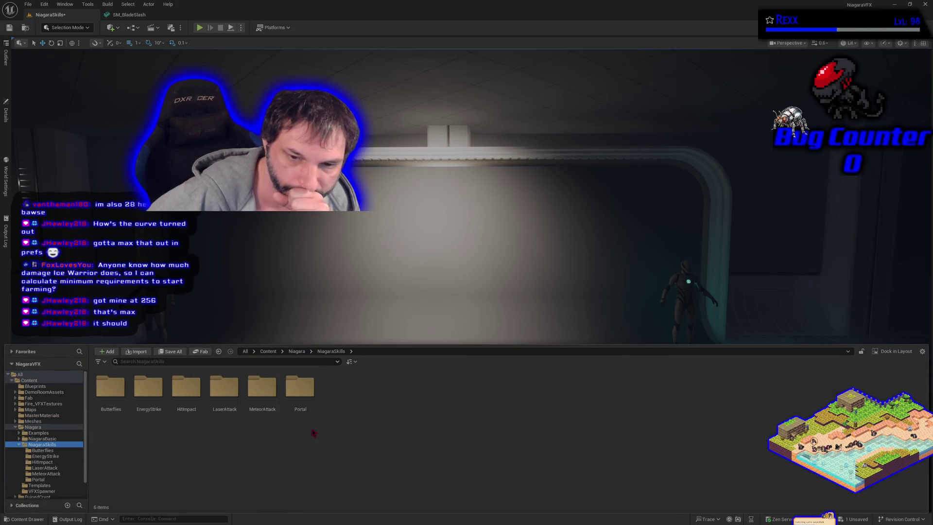
right_click(392, 399)
click(416, 141)
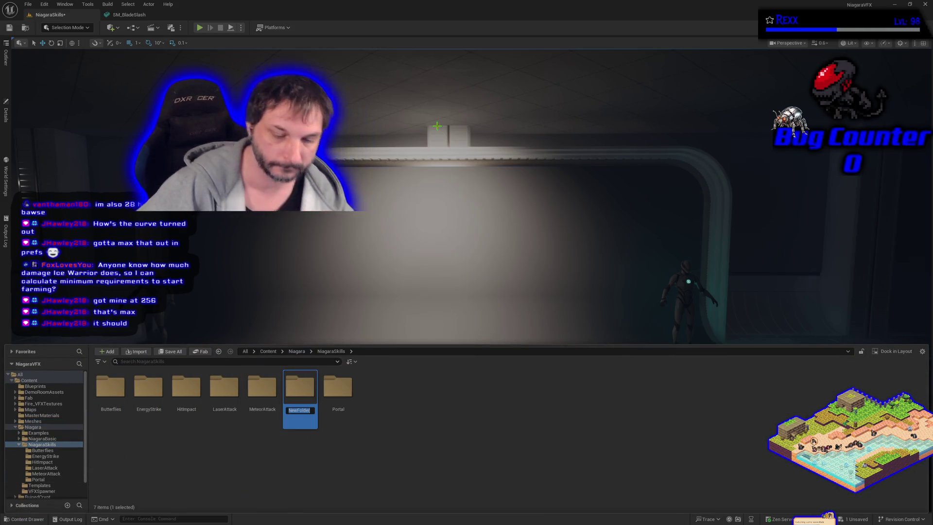
text(BladeSla)
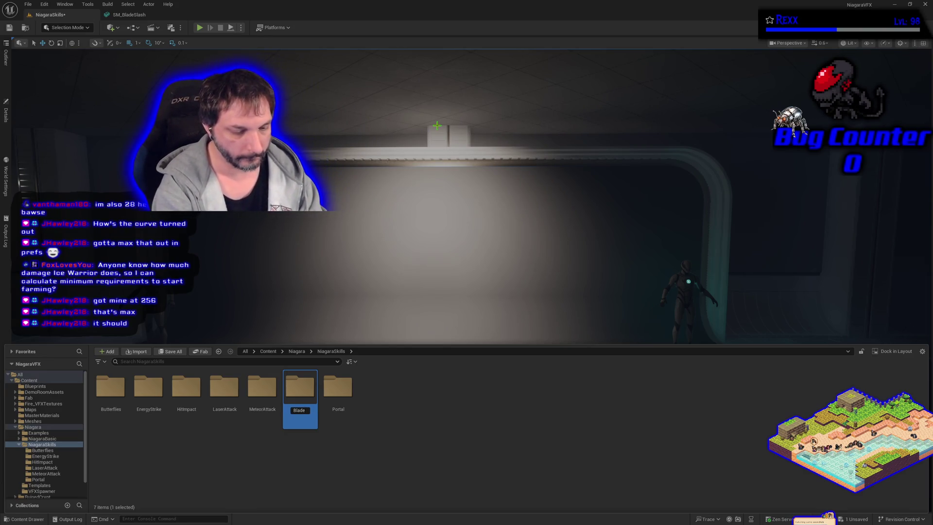
text(sh)
key(Return)
key(Return)
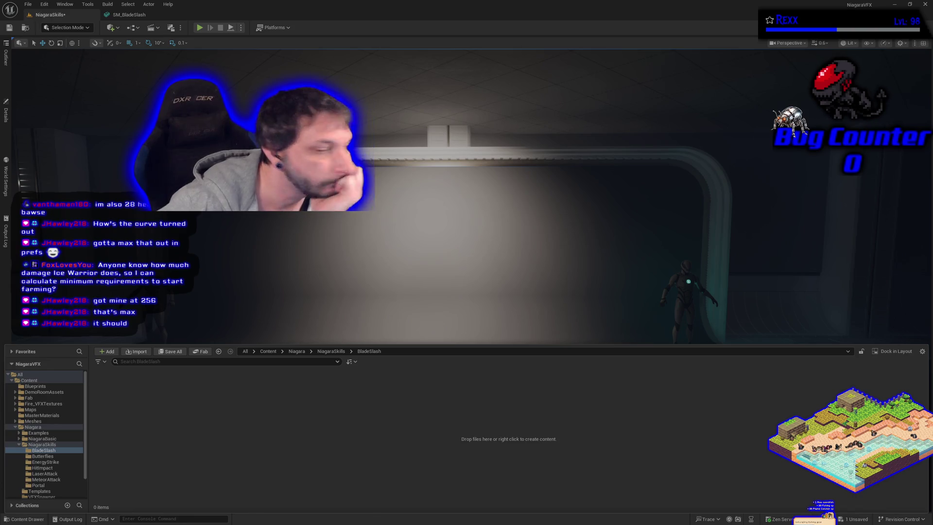
right_click(311, 382)
Create a Niagara system from the SimpleMeshBurst_Infinite emitter template
click(355, 240)
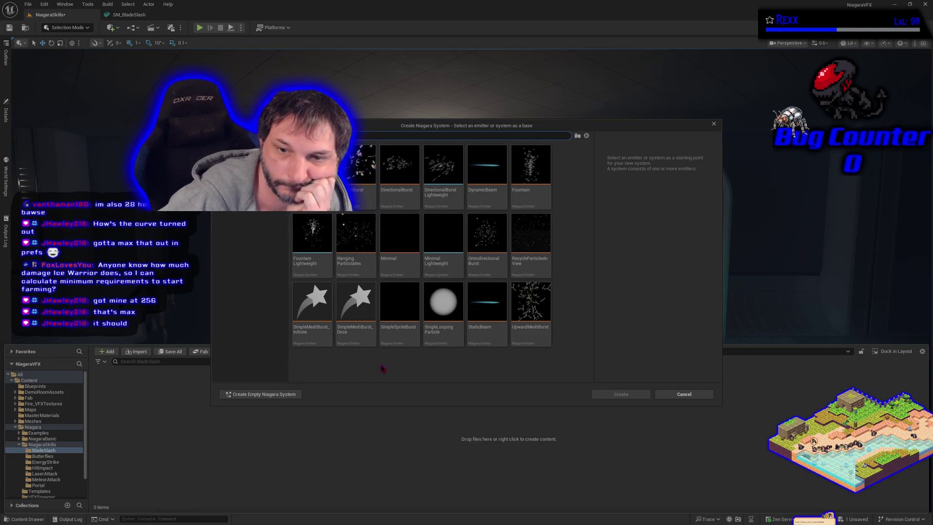
click(303, 343)
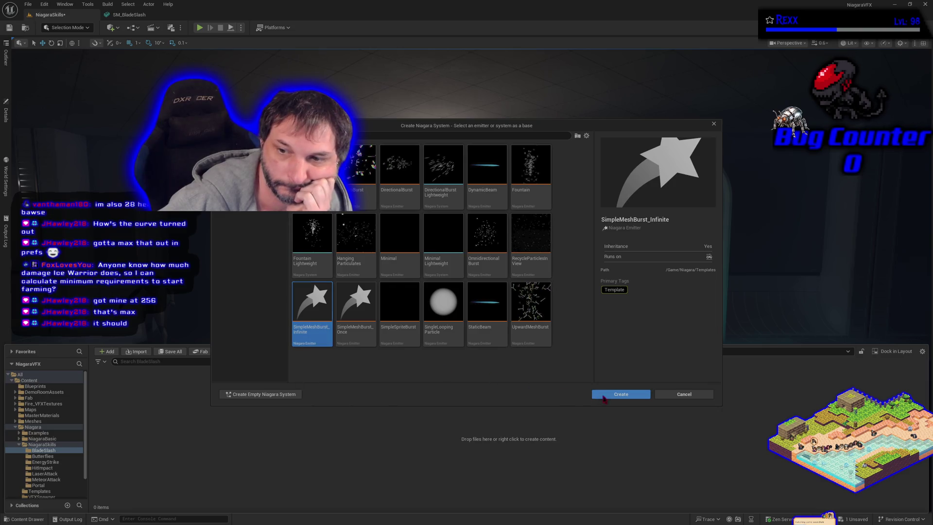
click(606, 396)
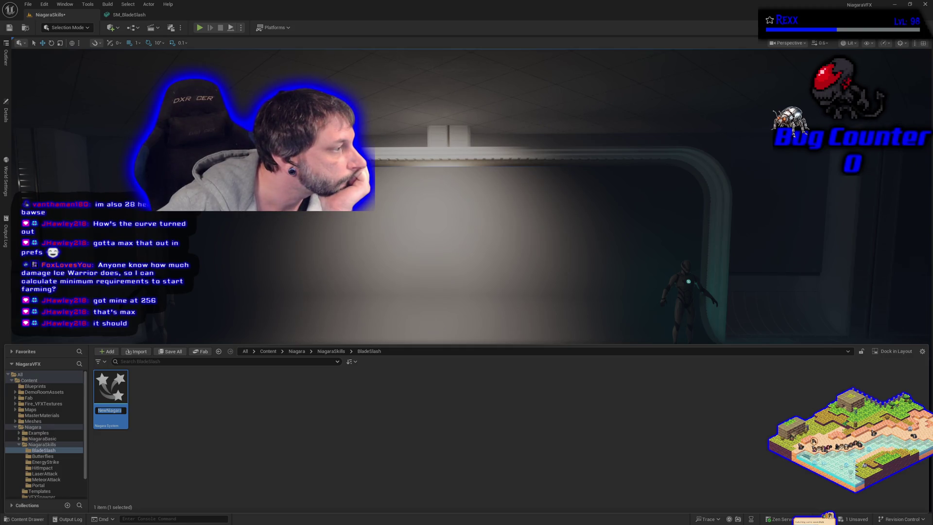
Rename the new Niagara system to NS_BladeSlash, open it in the Niagara editor, and save all
double_click(118, 412)
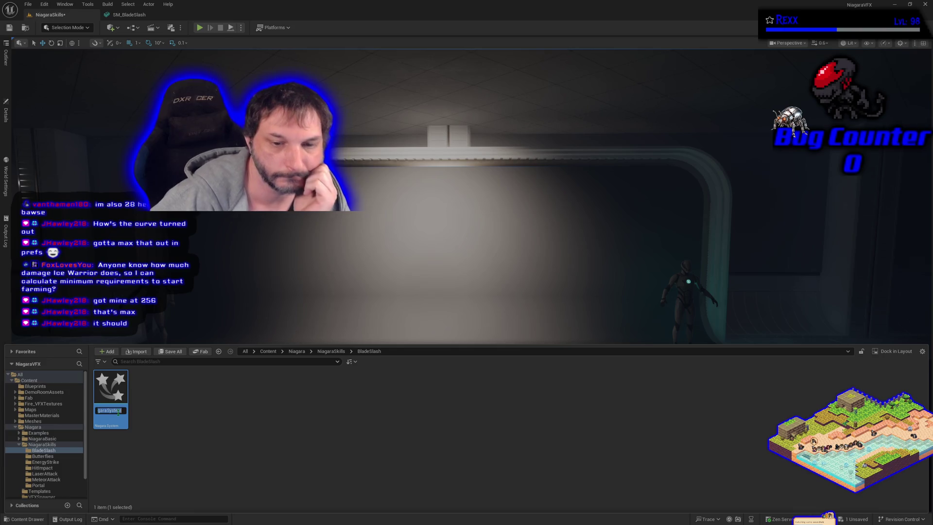
text(NS_)
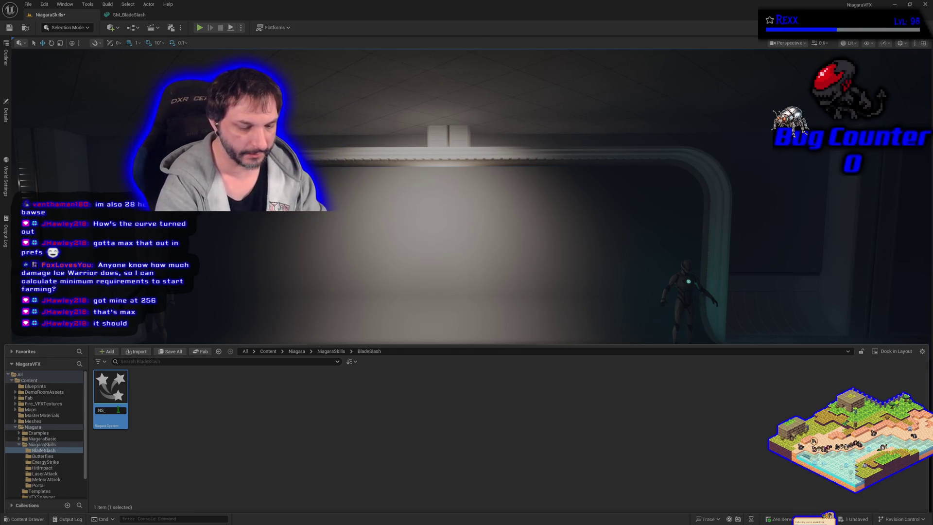
text(Blade)
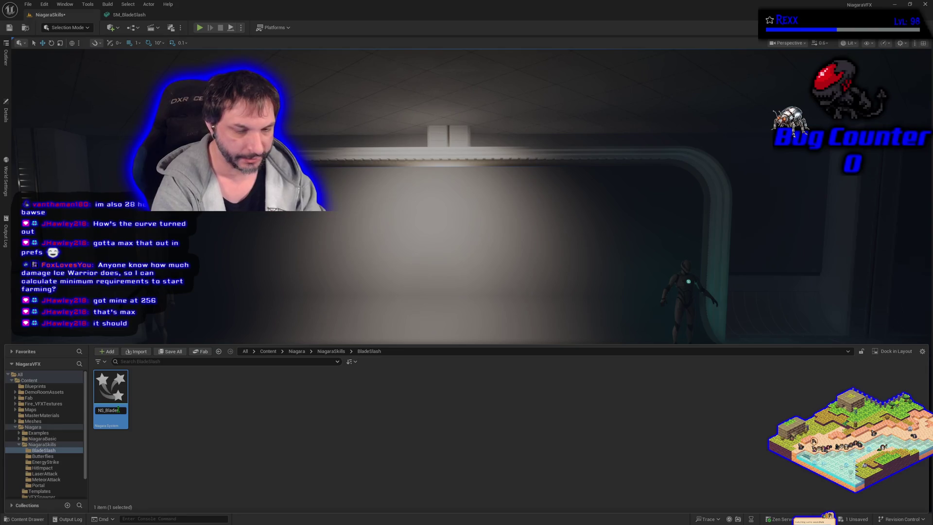
text(S)
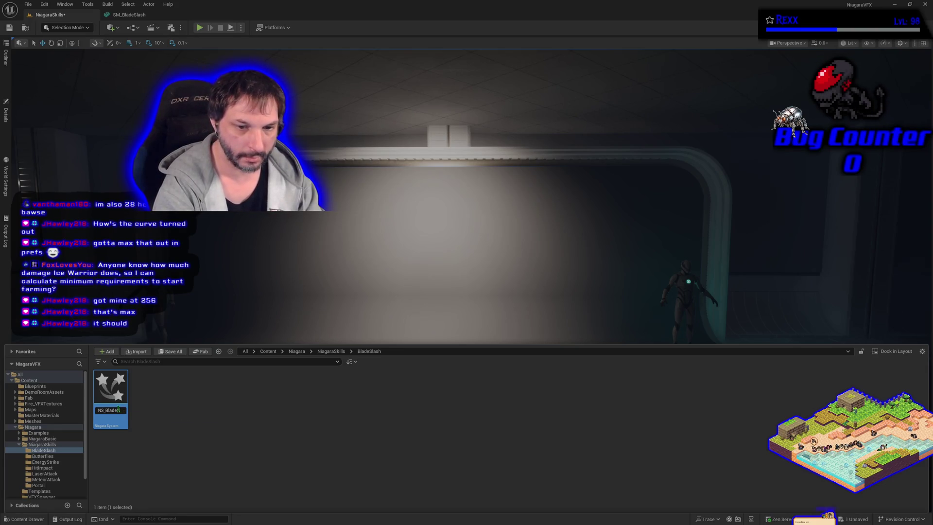
text(lash)
key(Return)
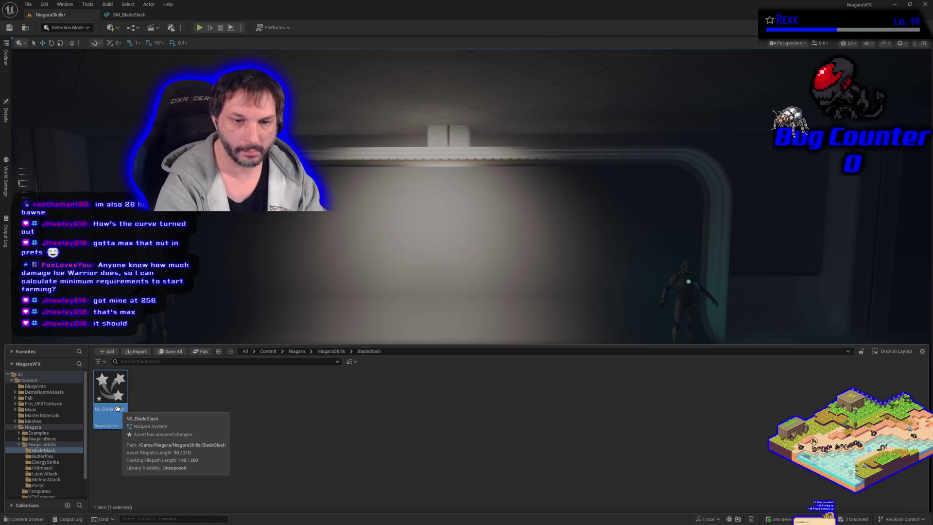
double_click(118, 409)
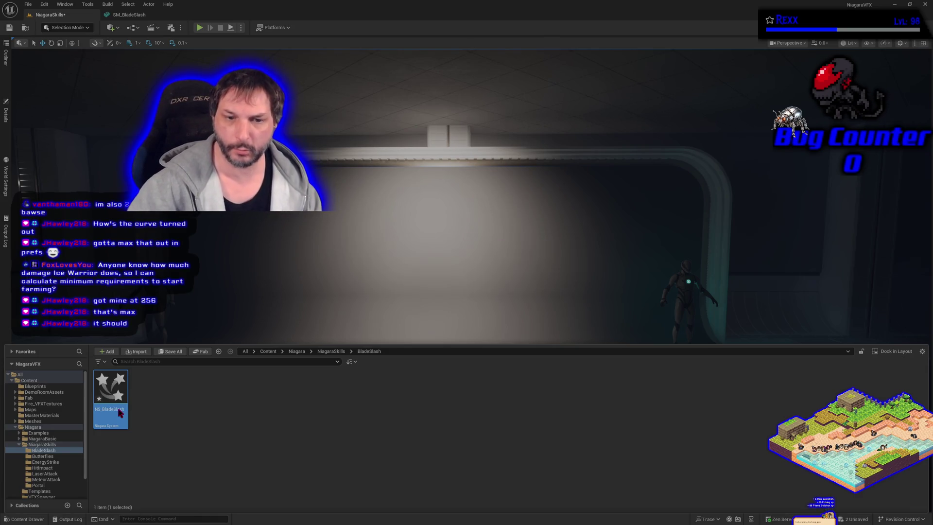
key(ctrl+shift+s)
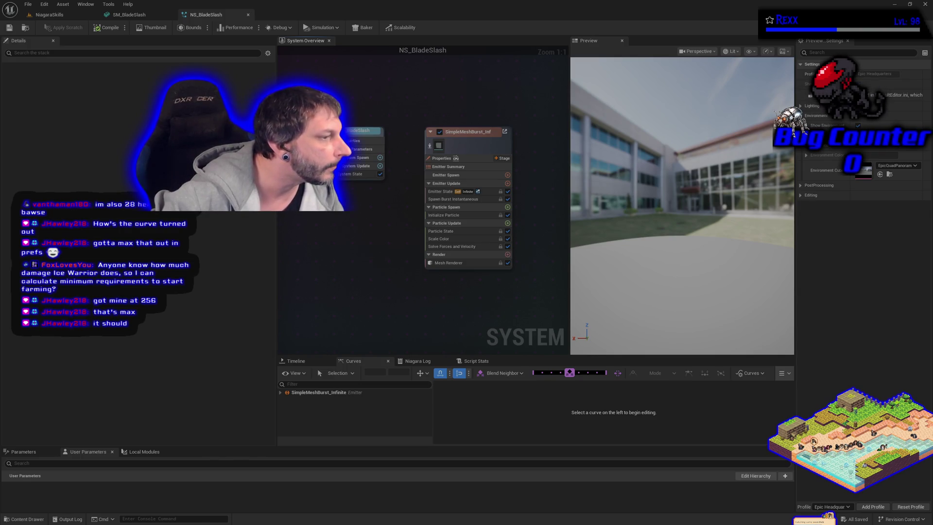
click(448, 262)
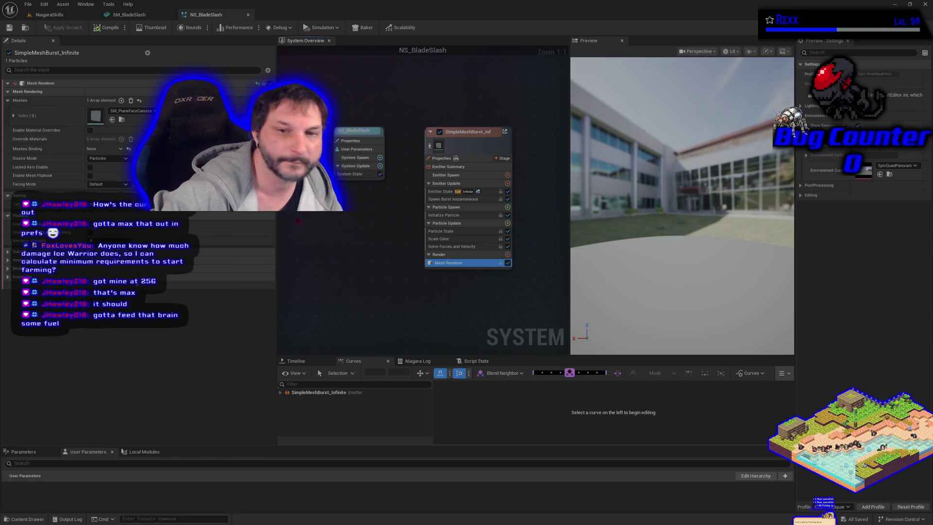
Set the emitter's Mesh Renderer mesh to SM_BladeSlash, found by searching 'sm_blade'
click(131, 111)
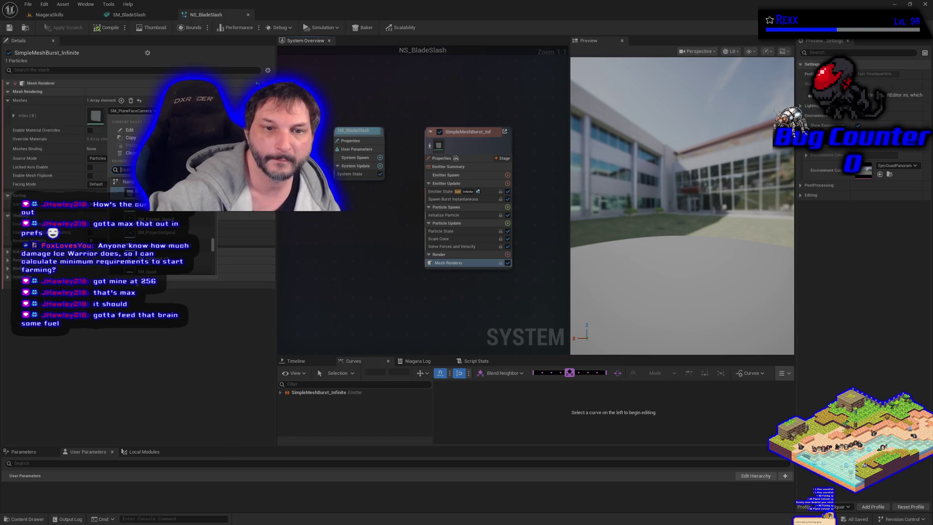
scroll(160, 233, up, 5)
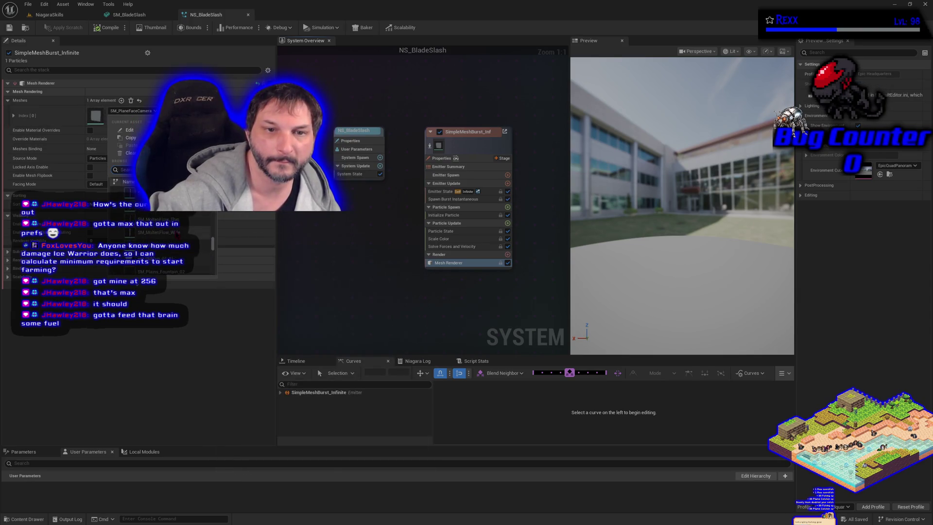
scroll(161, 233, up, 3)
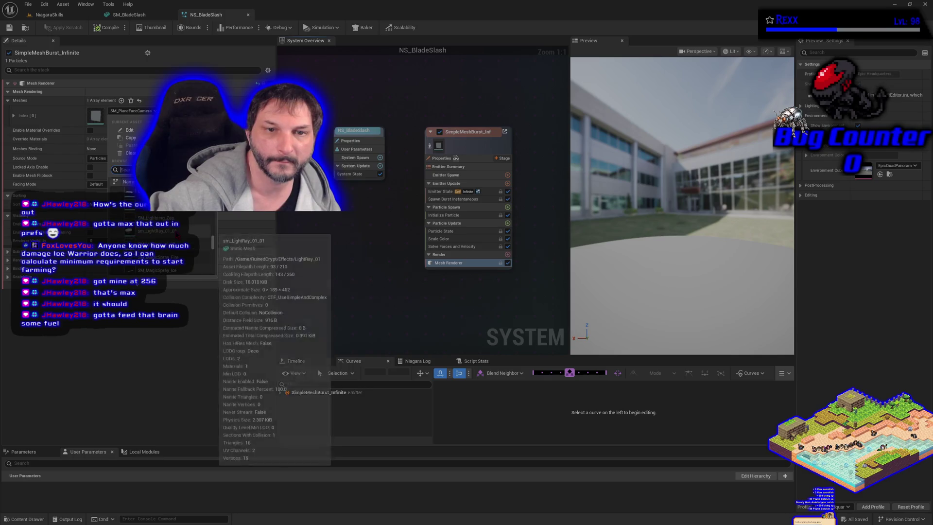
scroll(160, 233, up, 3)
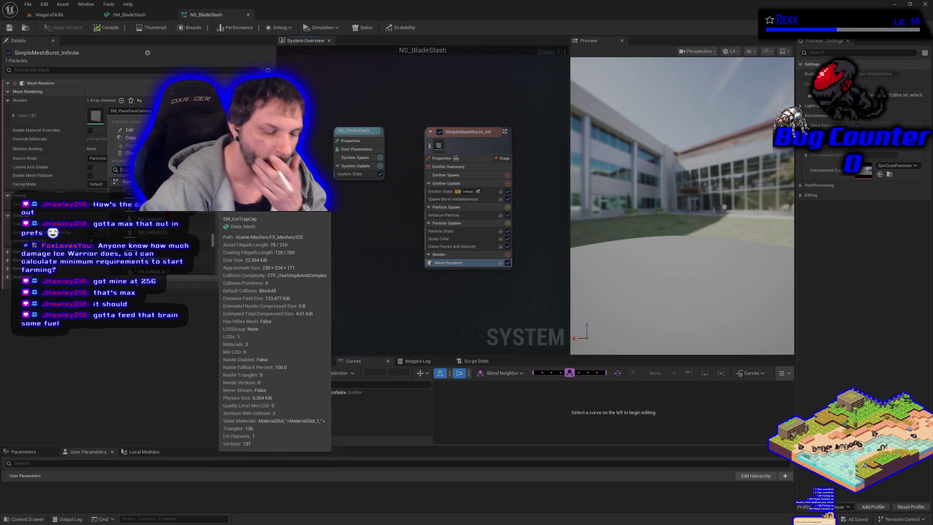
text(sm_)
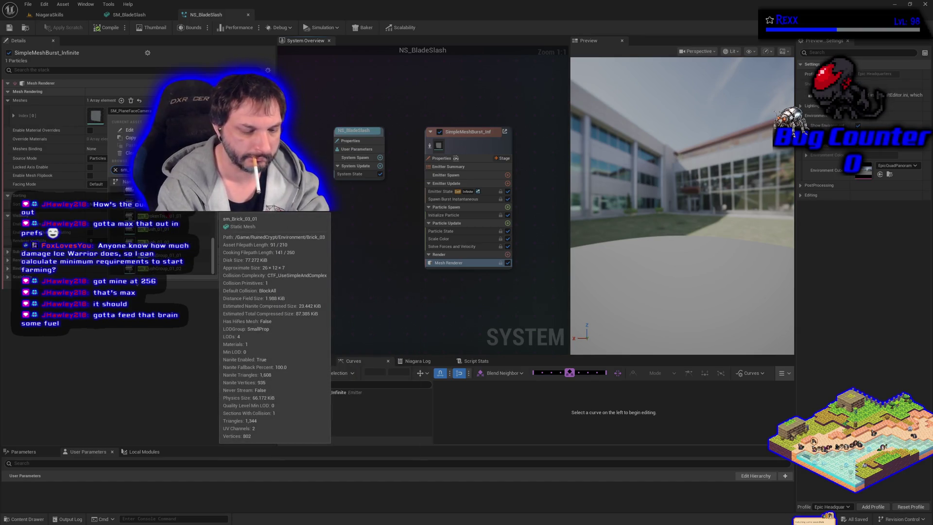
text(blade)
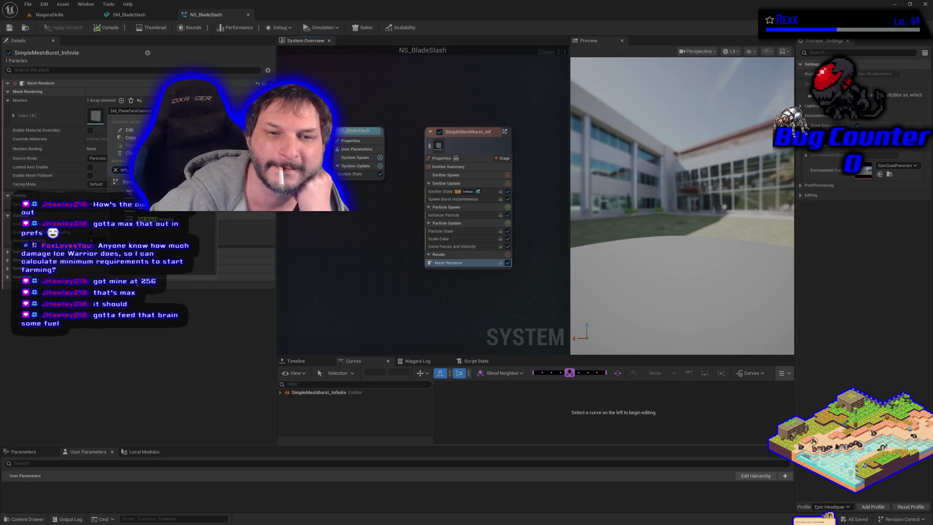
key(Return)
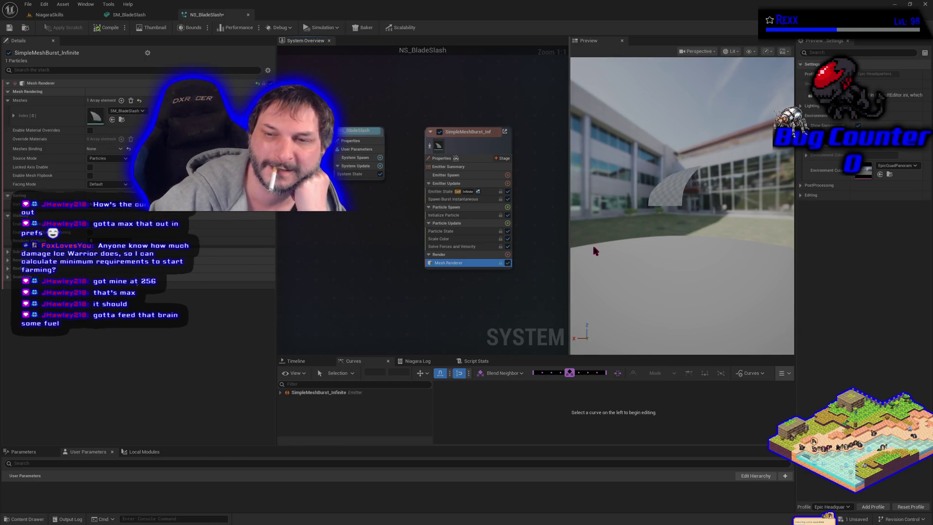
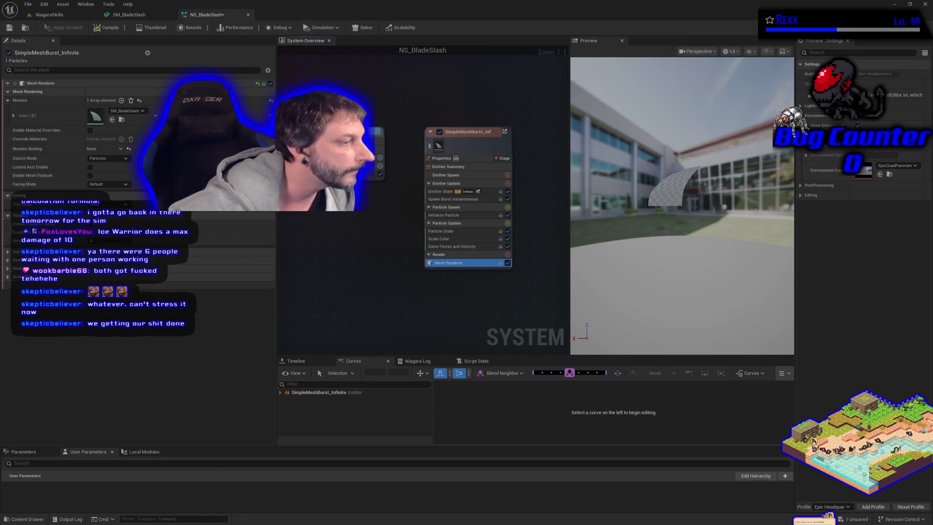
Play the Hey Mama GMV video full screen in YouTube Music, then pause it at 3:01
drag(932, 158, 452, 80)
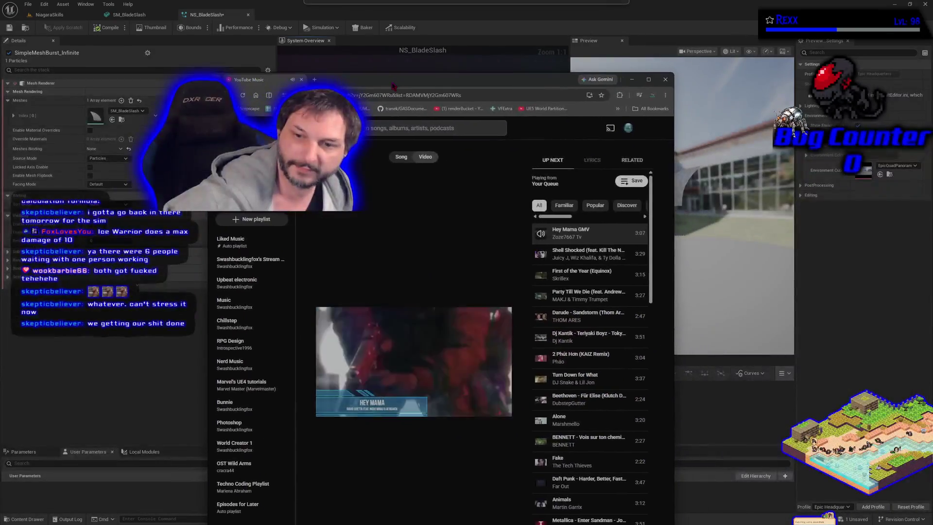
click(499, 320)
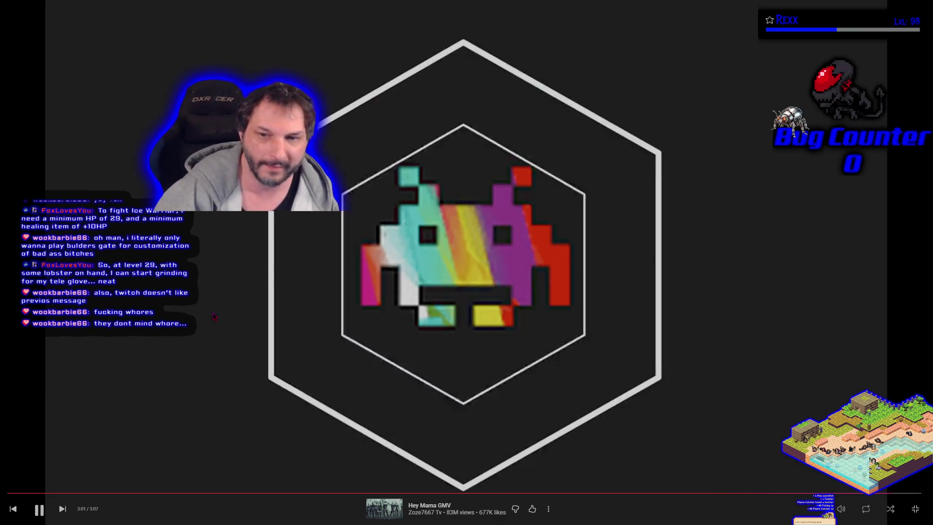
key(space)
click(916, 508)
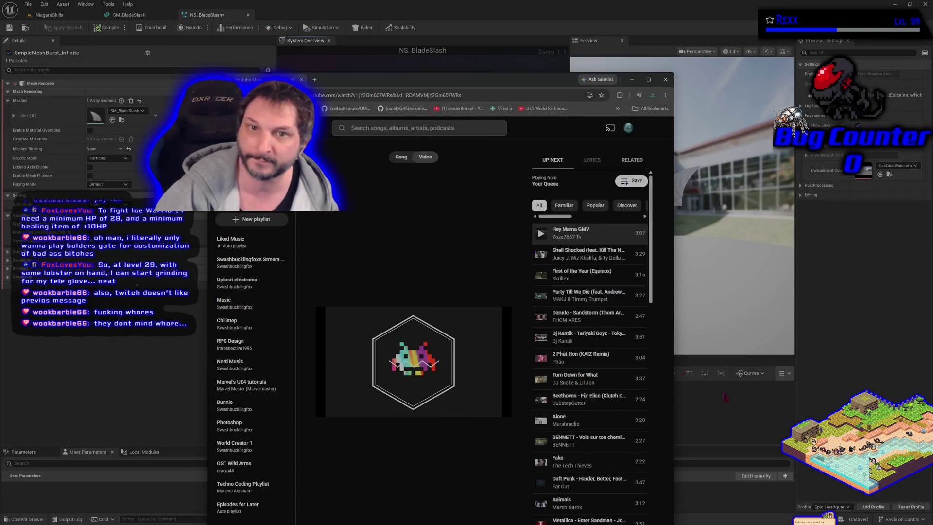
Switch from YouTube Music back to the NS_BladeSlash Niagara editor with Alt+Tab
key(alt+Tab)
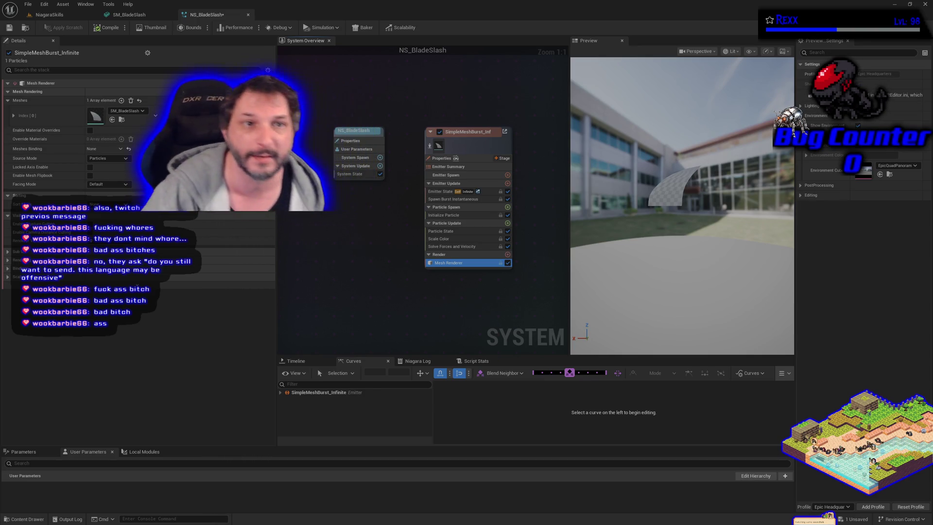
Save every unsaved asset with File > Save All
click(27, 4)
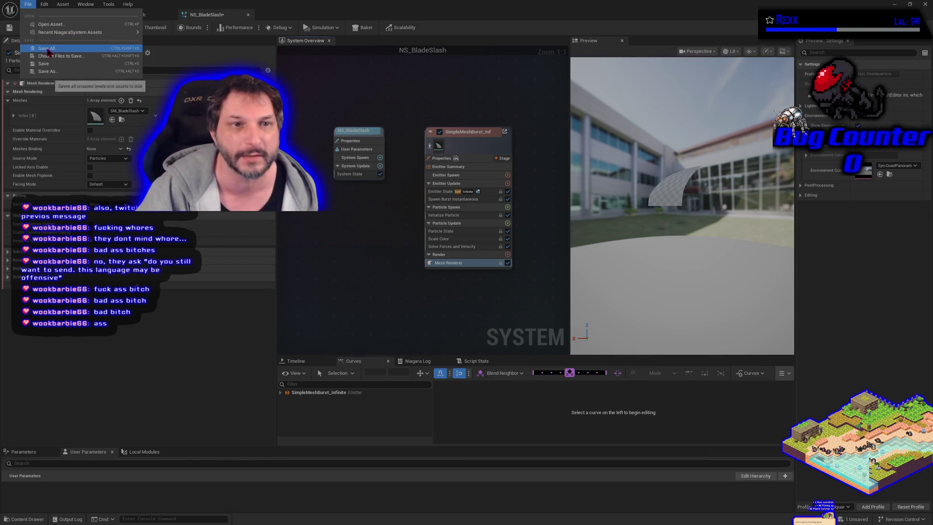
click(48, 49)
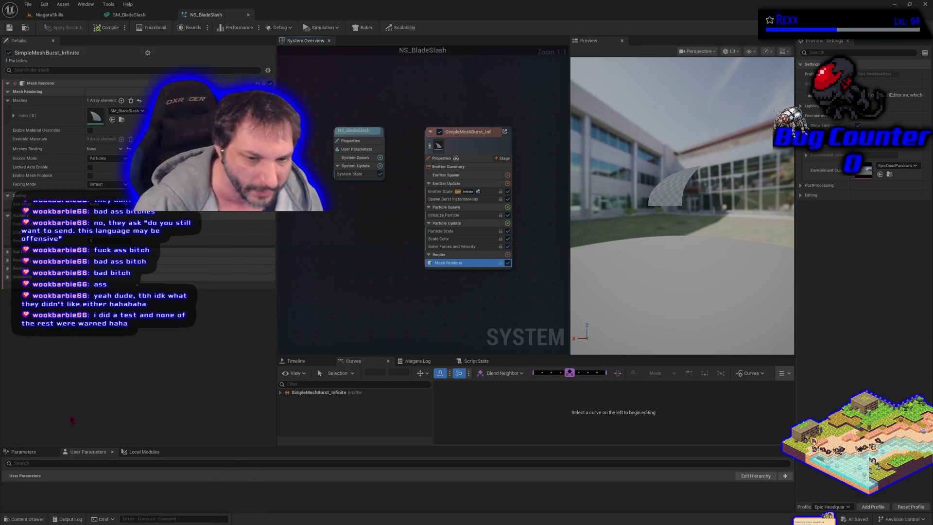
Select the SimpleMeshBurst_Infinite emitter in NS_BladeSlash to edit its properties
click(73, 420)
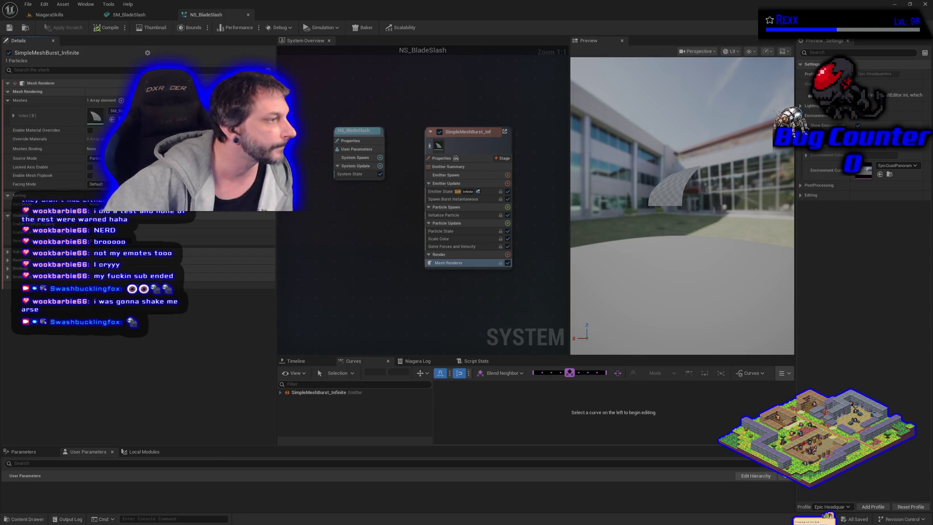
click(466, 132)
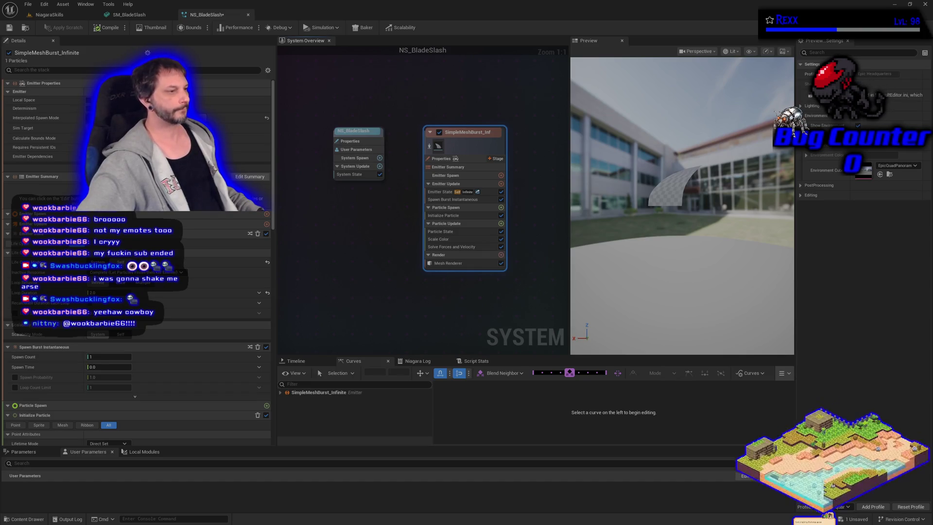
Rename the SimpleMeshBurst_Infinite emitter to Main_Slash and save NS_BladeSlash
double_click(469, 133)
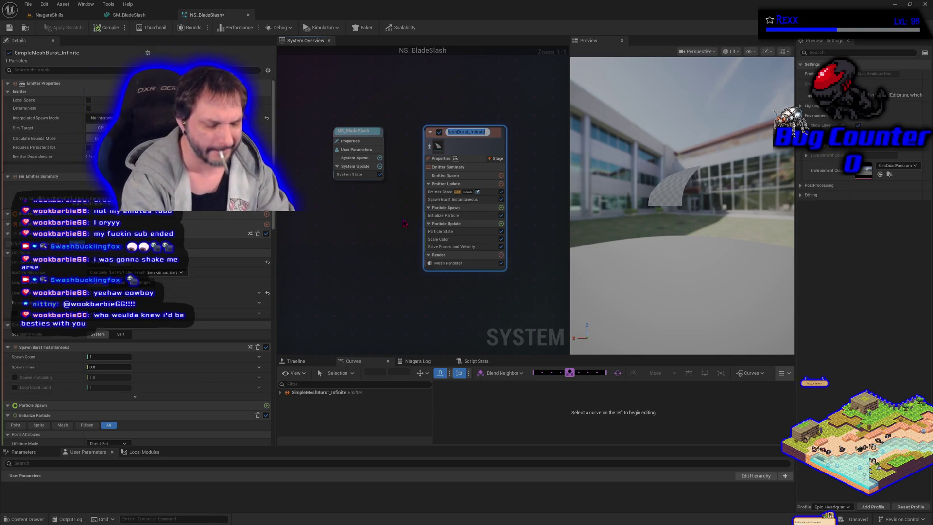
text(Ma)
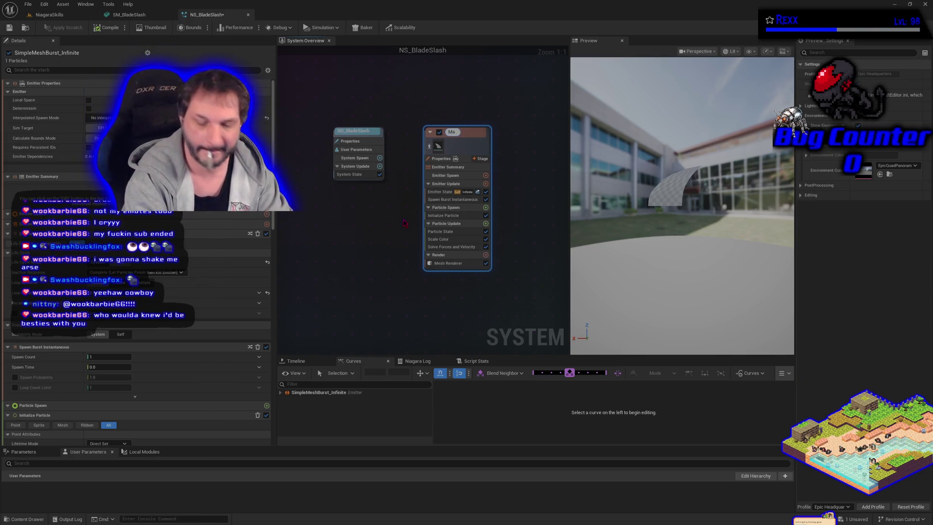
text(inSlash)
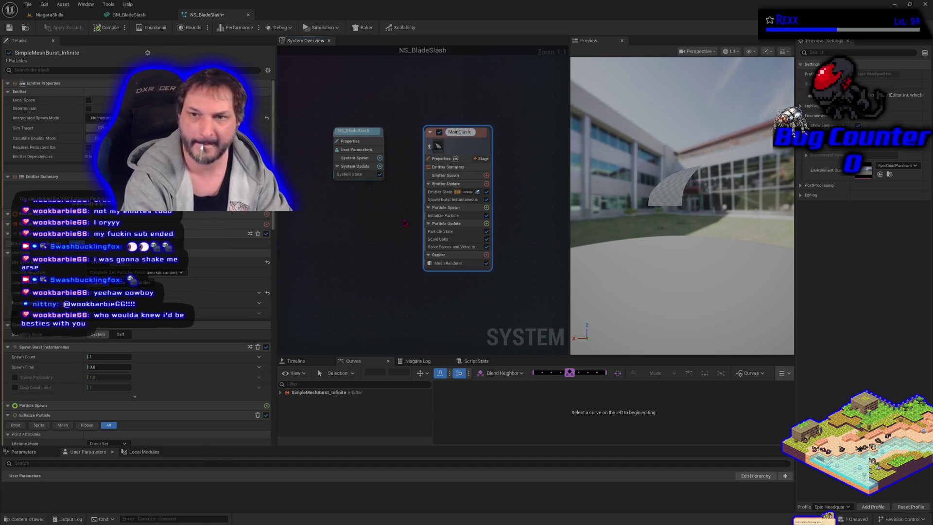
text(_)
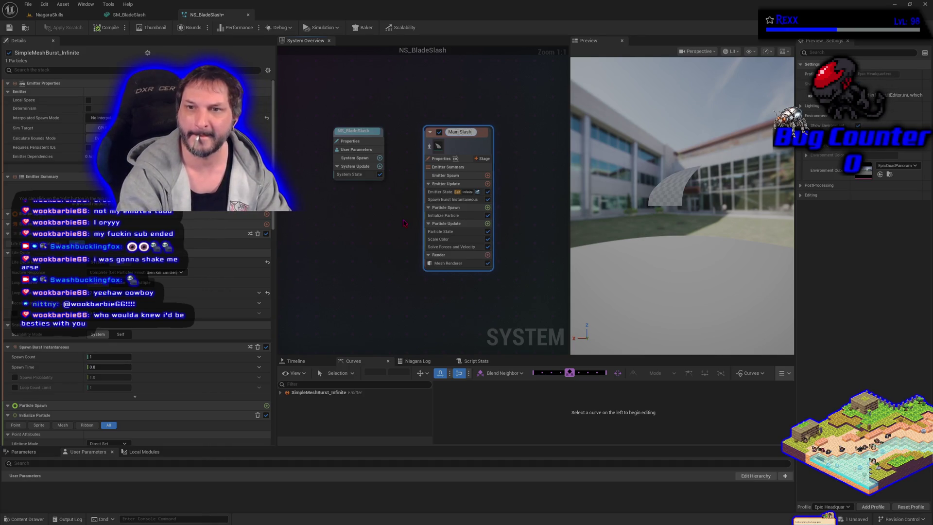
key(Return)
key(ctrl+s)
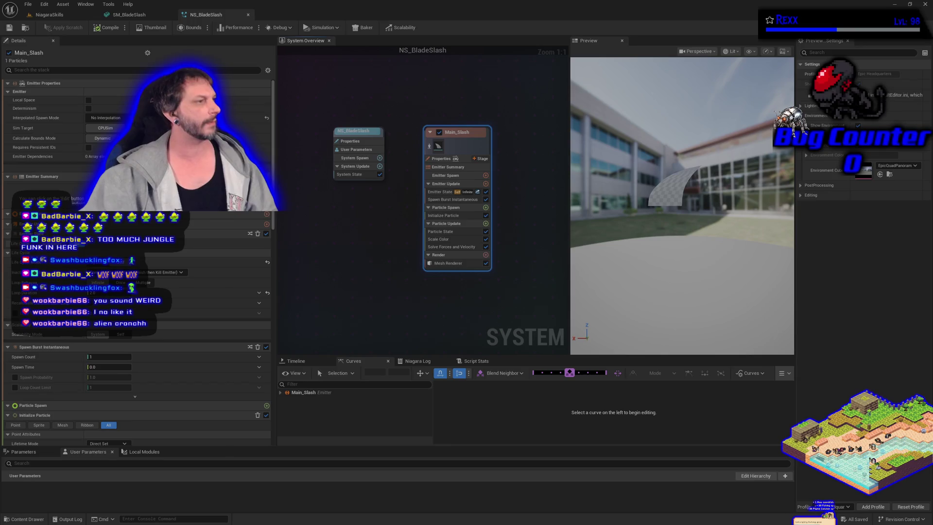
click(49, 14)
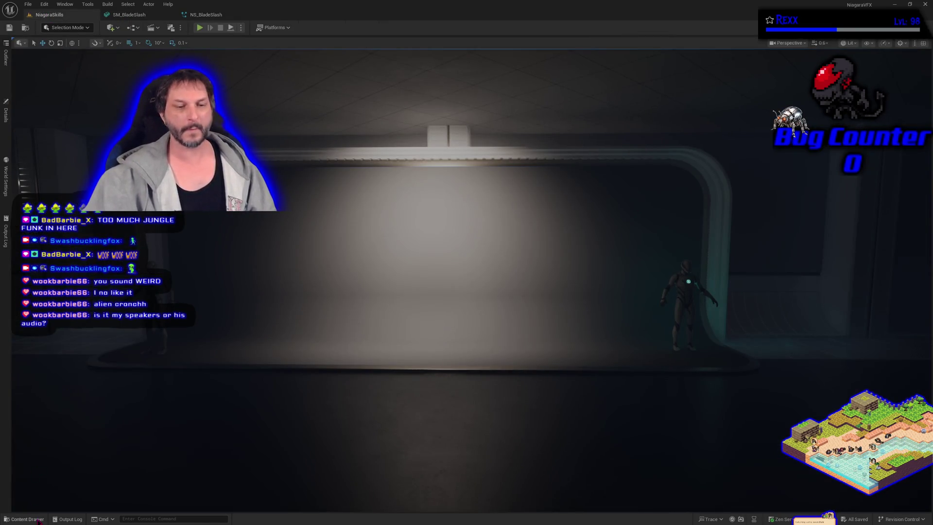
click(34, 519)
click(241, 327)
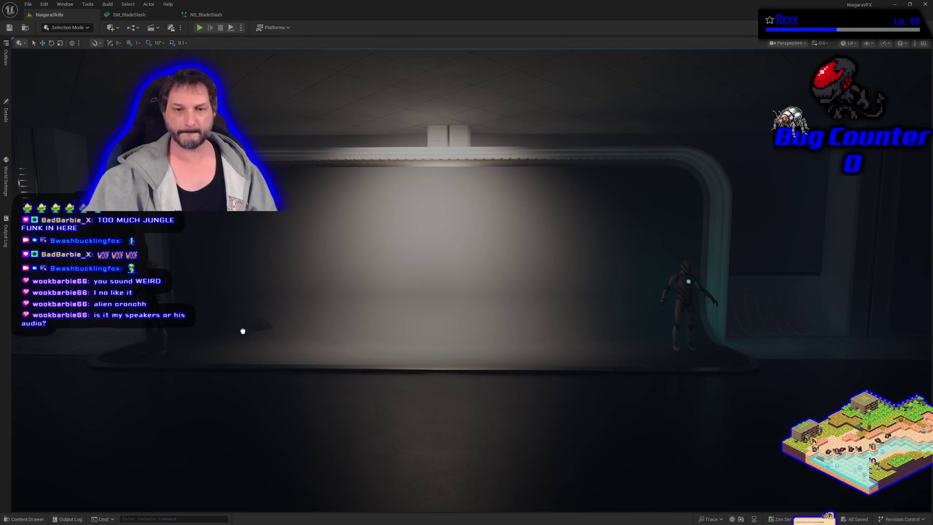
mouse_move(252, 349)
mouse_down()
mouse_move(261, 343)
mouse_move(284, 360)
mouse_move(273, 328)
mouse_move(259, 376)
mouse_up()
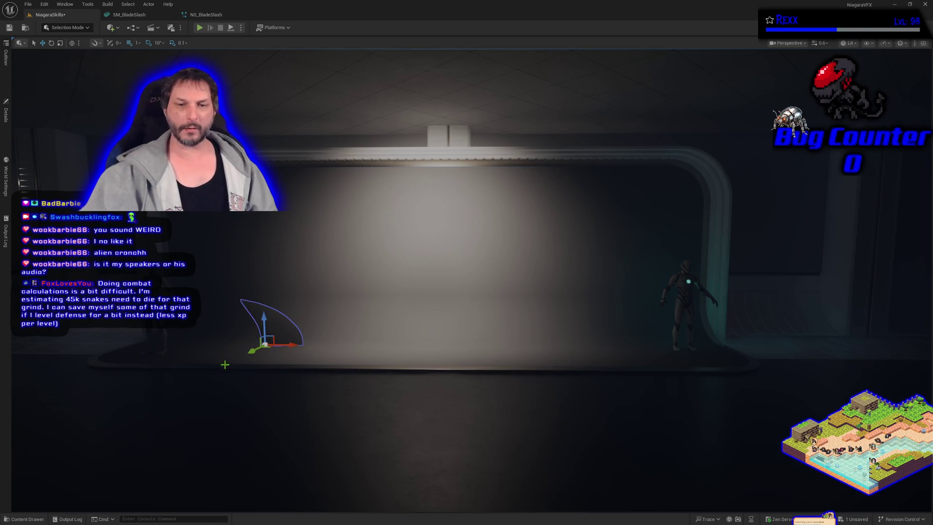
scroll(252, 381, up, 2)
scroll(252, 381, up, 1)
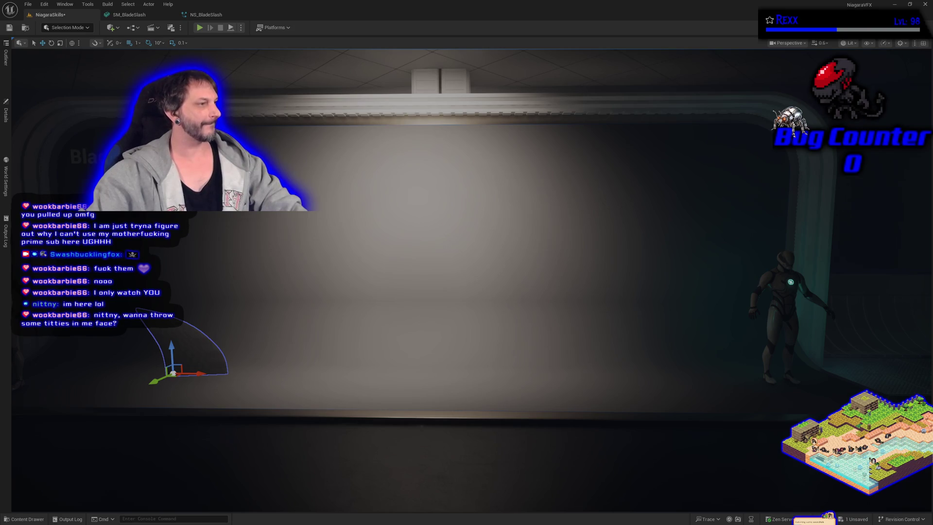
click(209, 11)
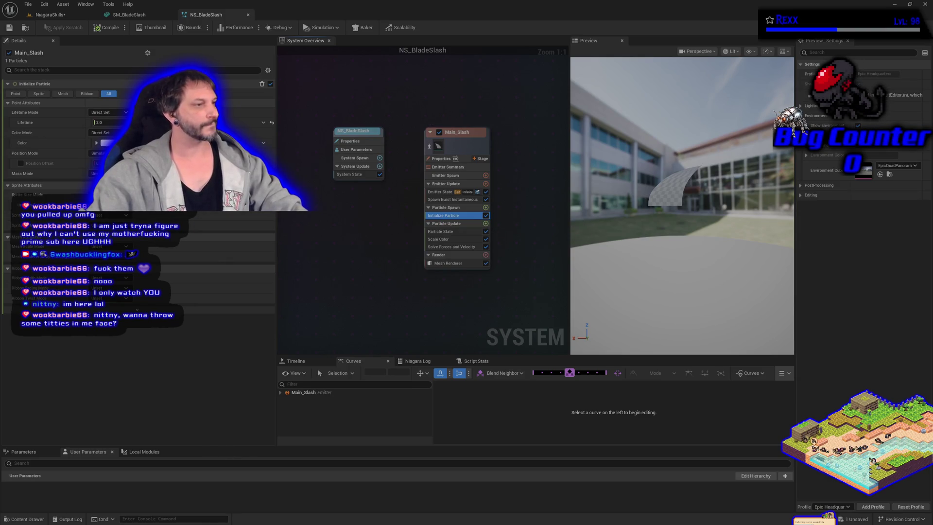
Change Main_Slash's Initialize Particle Mesh Scale Mode from Unset to Uniform
click(185, 246)
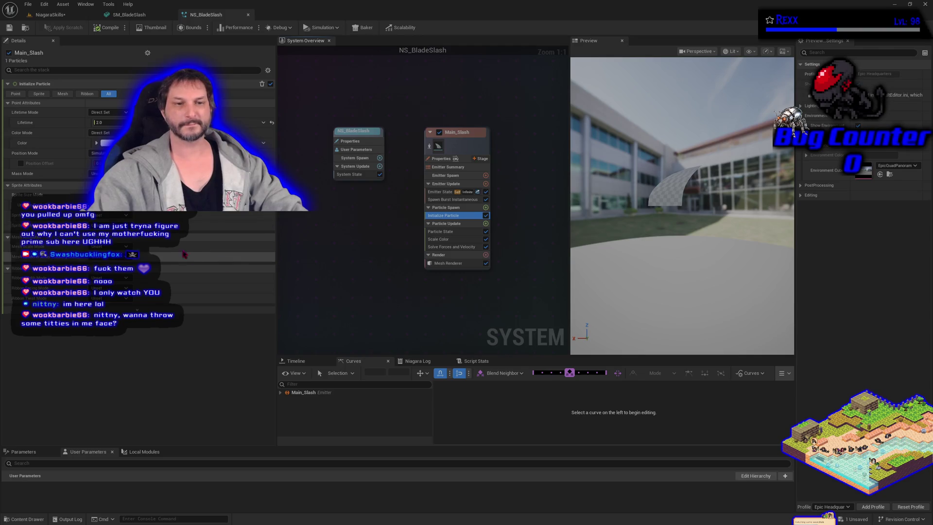
click(107, 246)
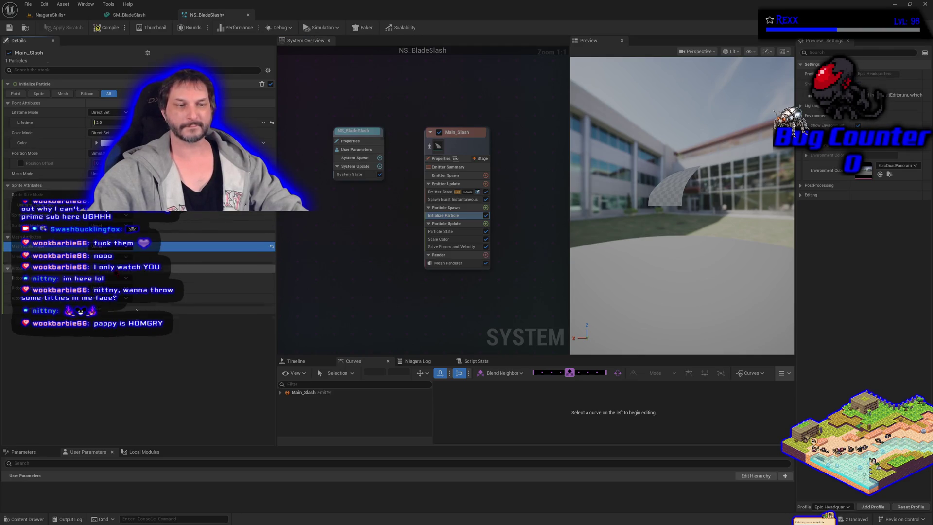
click(109, 265)
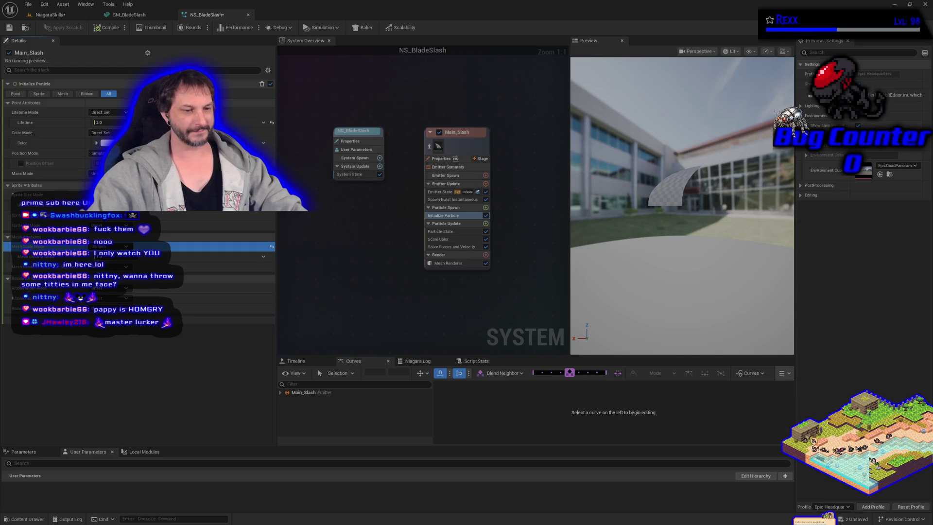